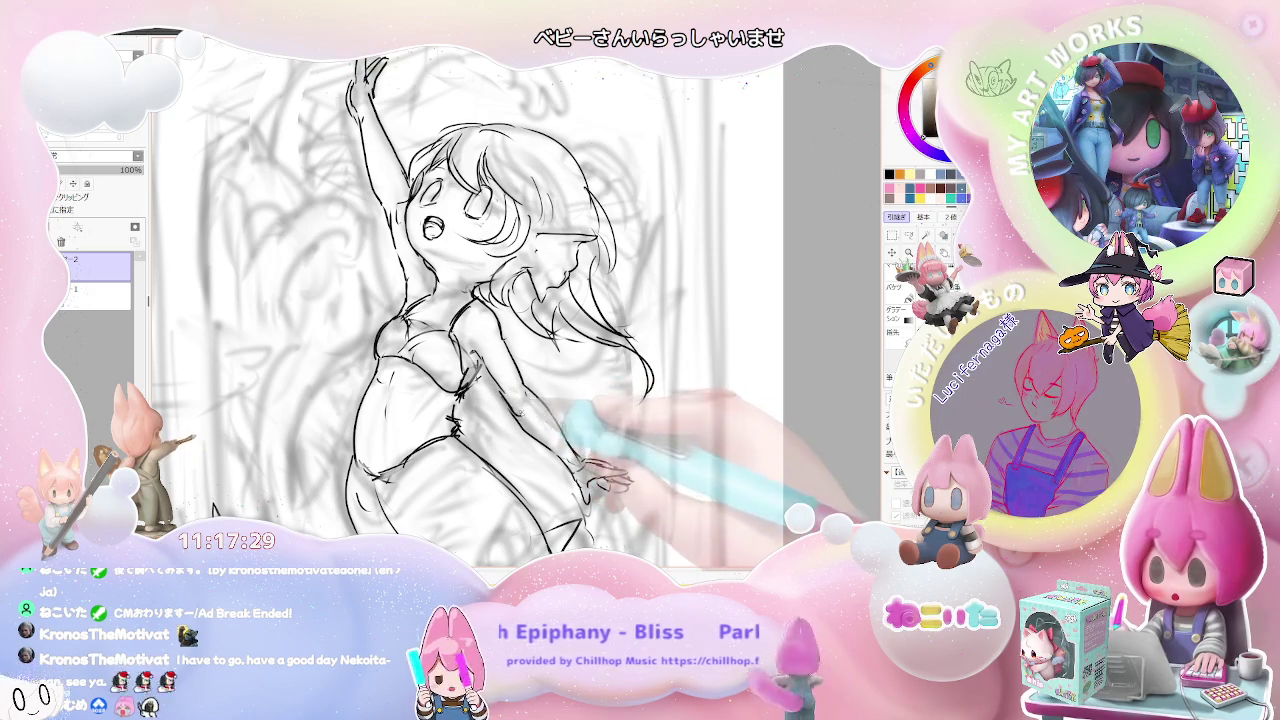
- Draw a curl left of the mermaid's face, extend it into a curving wave, and add a short stroke below
{"action": "scroll", "coordinate": [560, 430], "scroll_direction": "down", "scroll_amount": 2}
{"action": "scroll", "coordinate": [610, 468], "scroll_direction": "down", "scroll_amount": 1}
{"action": "scroll", "coordinate": [510, 360], "scroll_direction": "up", "scroll_amount": 1}
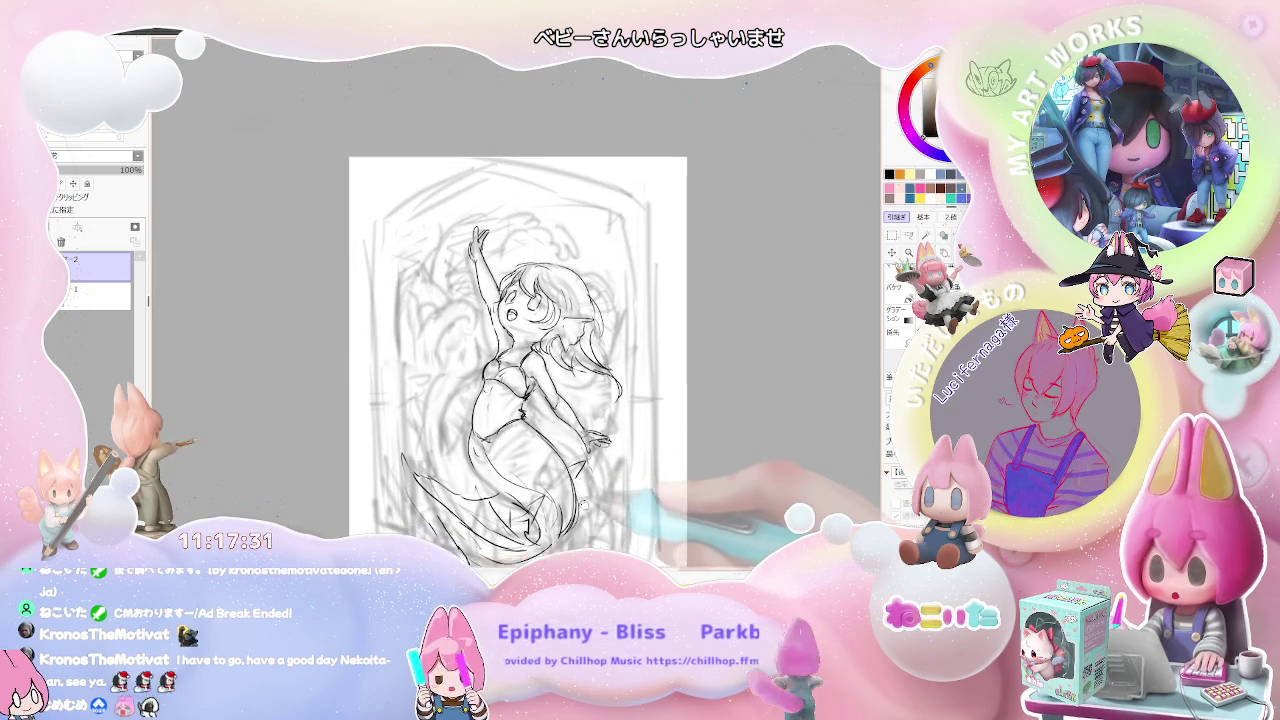
{"action": "scroll", "coordinate": [510, 360], "scroll_direction": "up", "scroll_amount": 1}
{"action": "scroll", "coordinate": [510, 360], "scroll_direction": "up", "scroll_amount": 1}
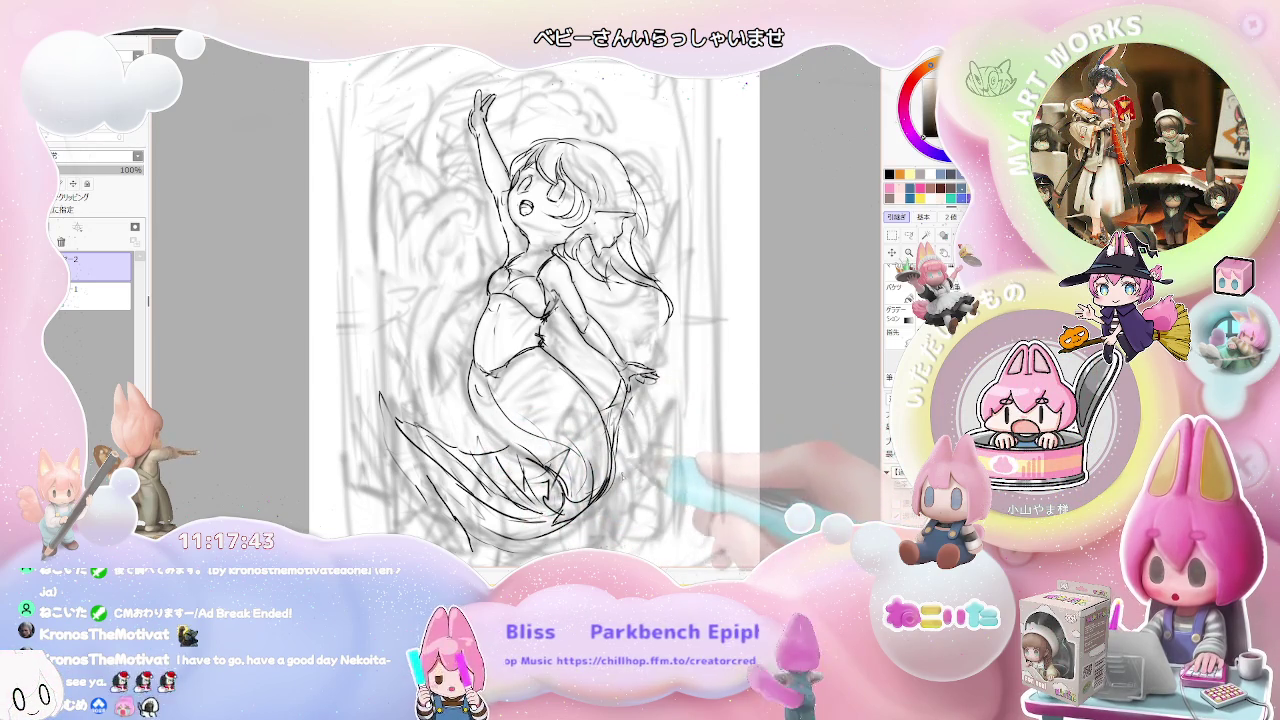
{"action": "scroll", "coordinate": [622, 482], "scroll_direction": "down", "scroll_amount": 1}
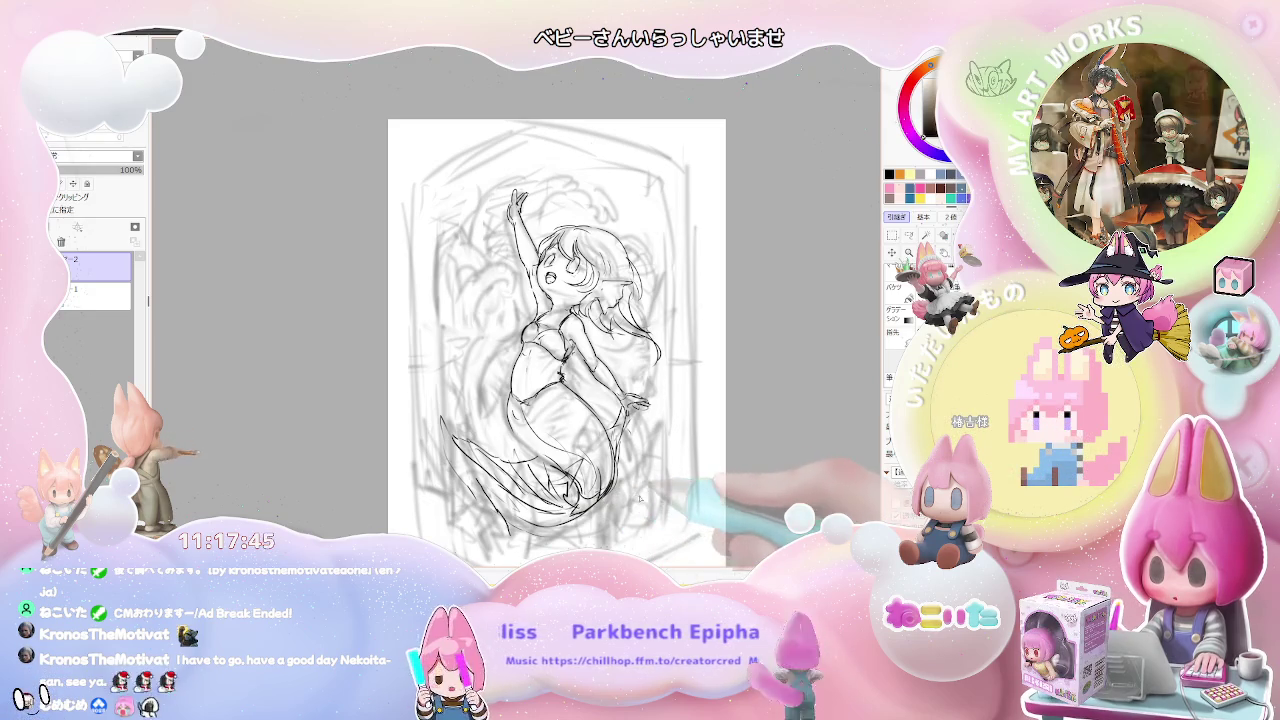
{"action": "left_click_drag", "start_coordinate": [640, 498], "coordinate": [445, 412]}
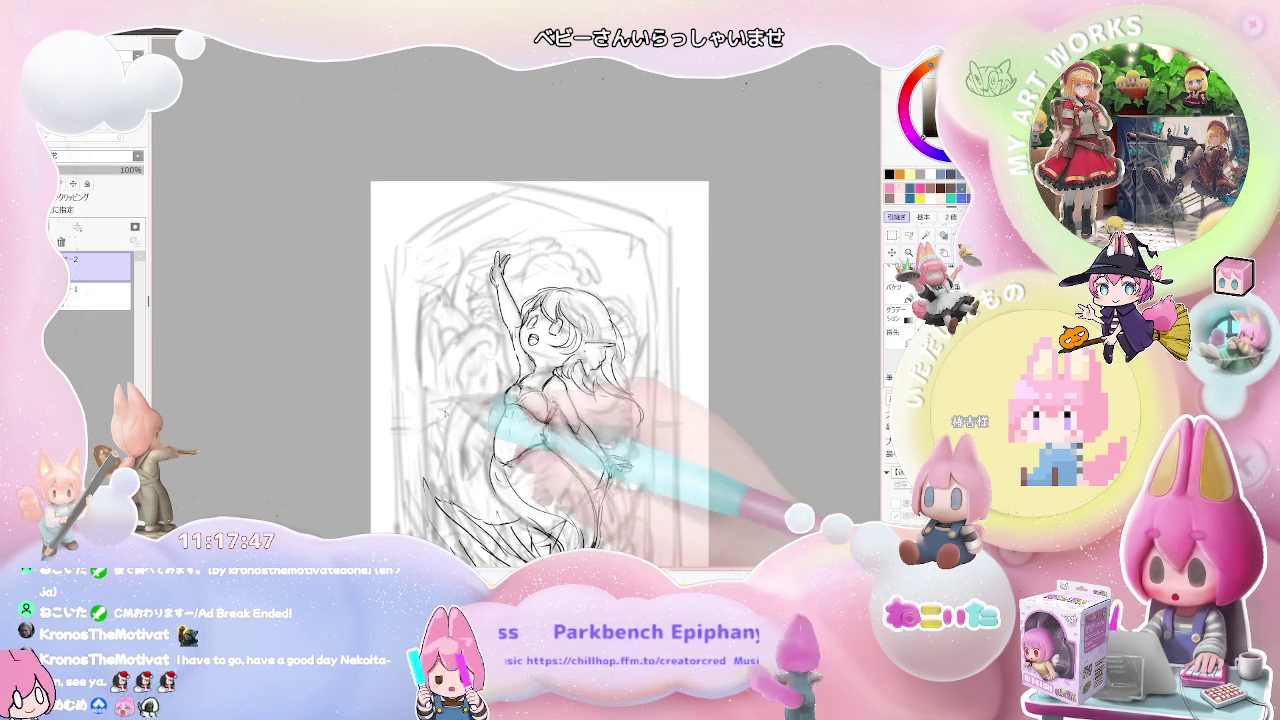
{"action": "left_click_drag", "start_coordinate": [470, 350], "coordinate": [460, 392]}
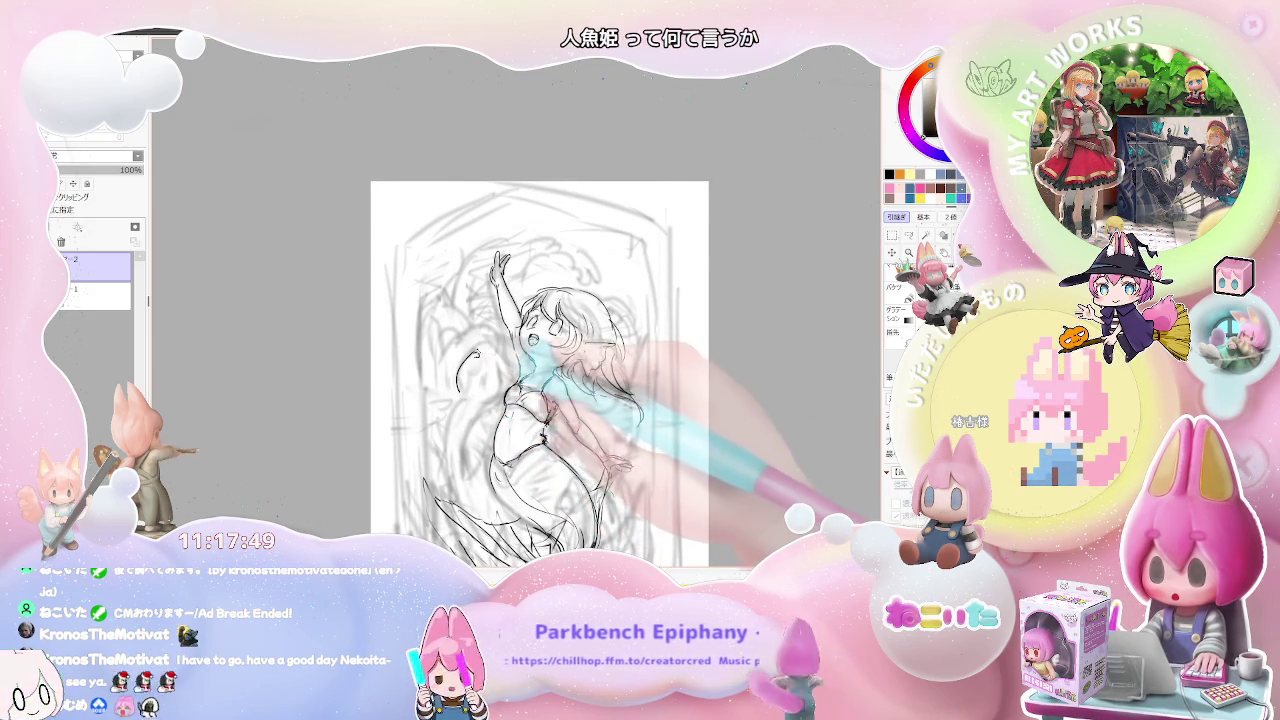
{"action": "scroll", "coordinate": [472, 345], "scroll_direction": "up", "scroll_amount": 1}
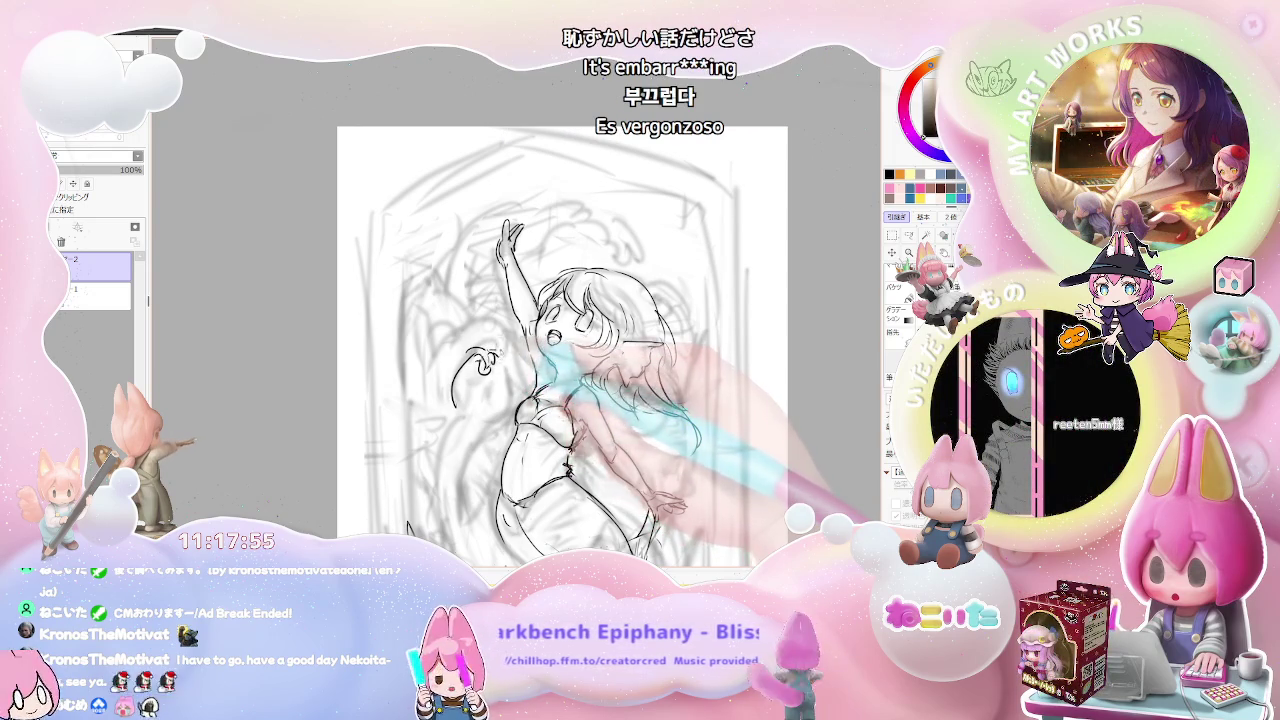
{"action": "mouse_move", "coordinate": [440, 365]}
{"action": "left_mouse_down"}
{"action": "mouse_move", "coordinate": [476, 340]}
{"action": "mouse_move", "coordinate": [495, 350]}
{"action": "left_mouse_up"}
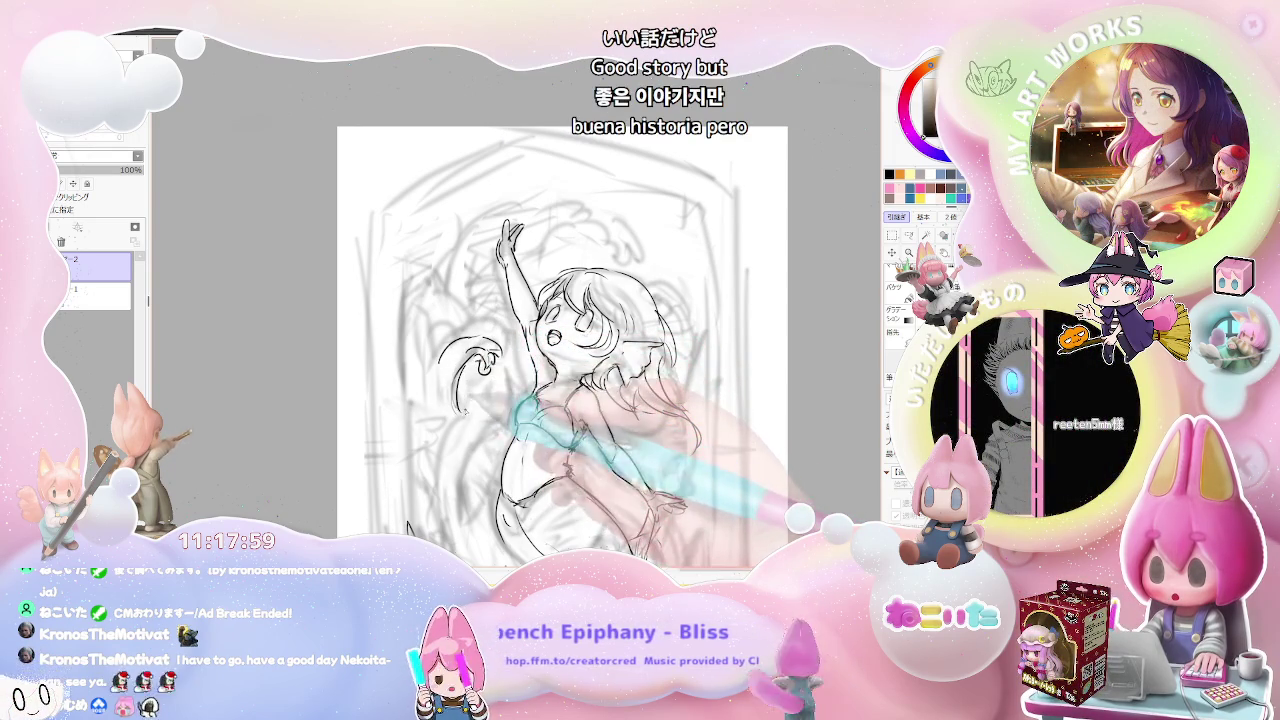
{"action": "mouse_move", "coordinate": [462, 395]}
{"action": "left_mouse_down"}
{"action": "mouse_move", "coordinate": [470, 422]}
{"action": "mouse_move", "coordinate": [500, 405]}
{"action": "mouse_move", "coordinate": [490, 418]}
{"action": "left_mouse_up"}
- Zoom out and back in several times to check the wave against the whole sketch
{"action": "key", "text": "ctrl+minus"}
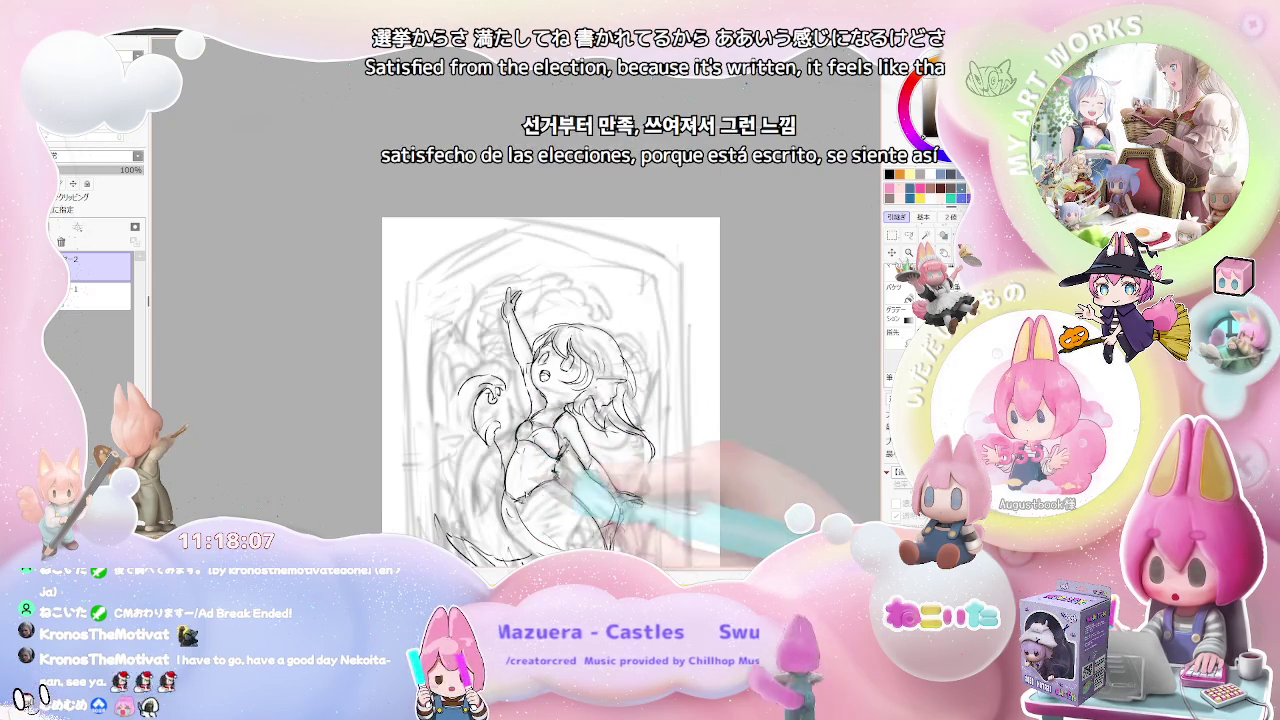
{"action": "key", "text": "ctrl+plus"}
{"action": "key", "text": "ctrl+plus"}
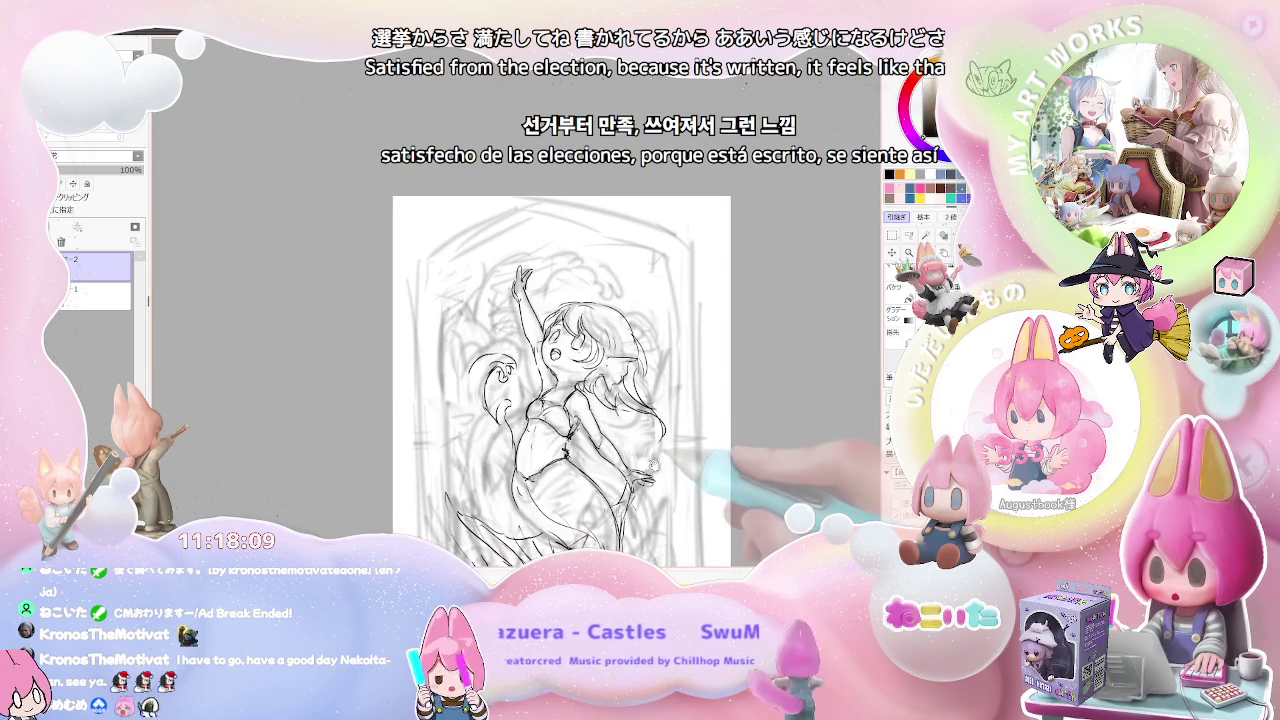
{"action": "key", "text": "ctrl+plus"}
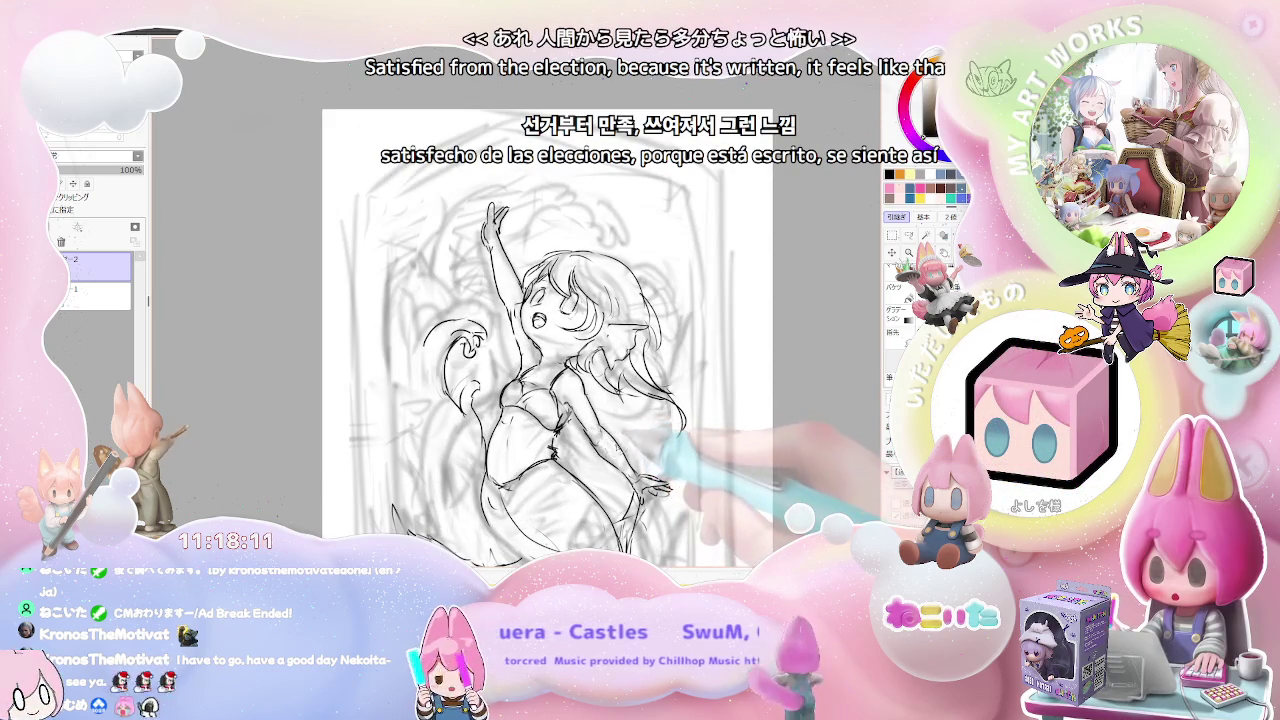
{"action": "key", "text": "ctrl+minus"}
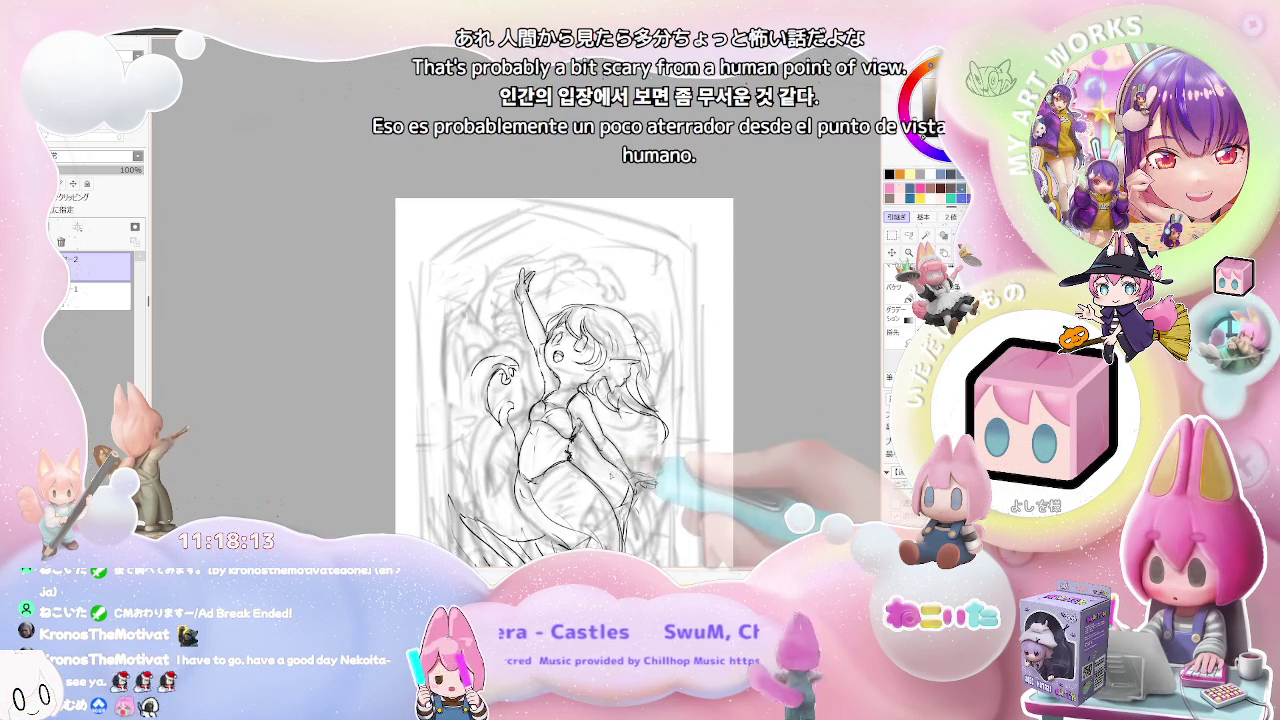
{"action": "key", "text": "ctrl+plus"}
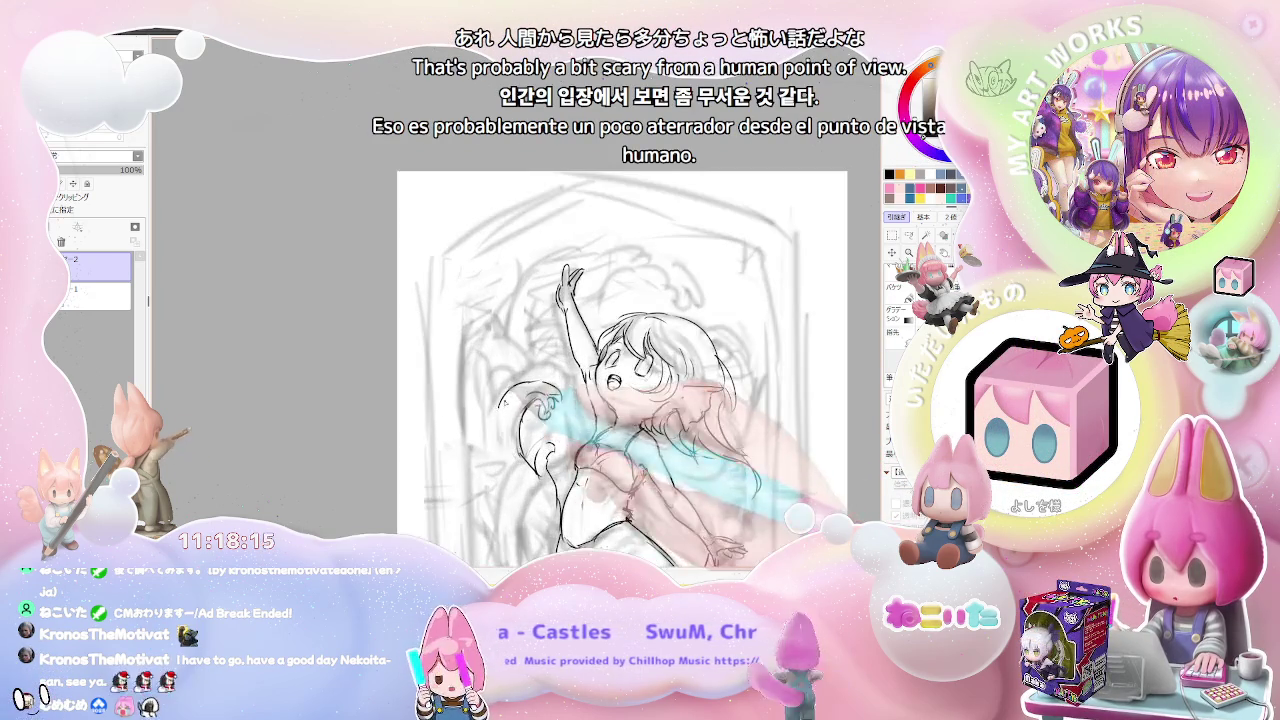
{"action": "key", "text": "ctrl+minus"}
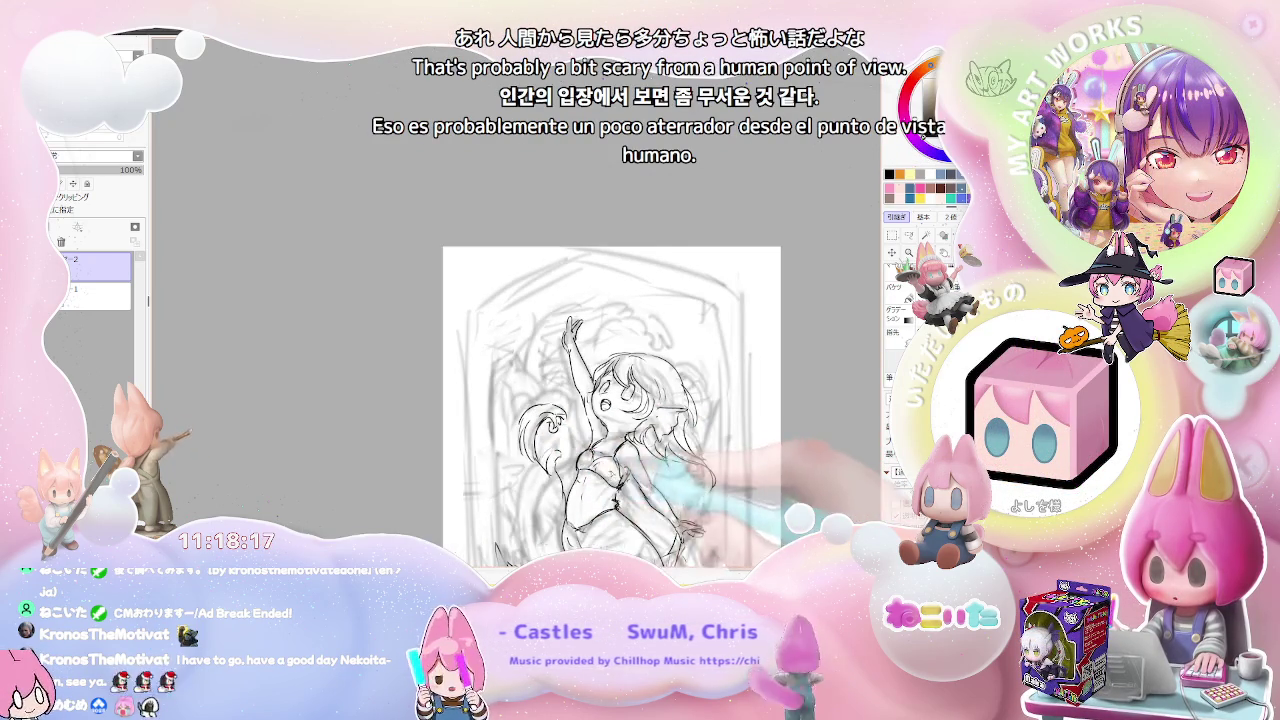
{"action": "left_click_drag", "start_coordinate": [612, 407], "coordinate": [568, 343]}
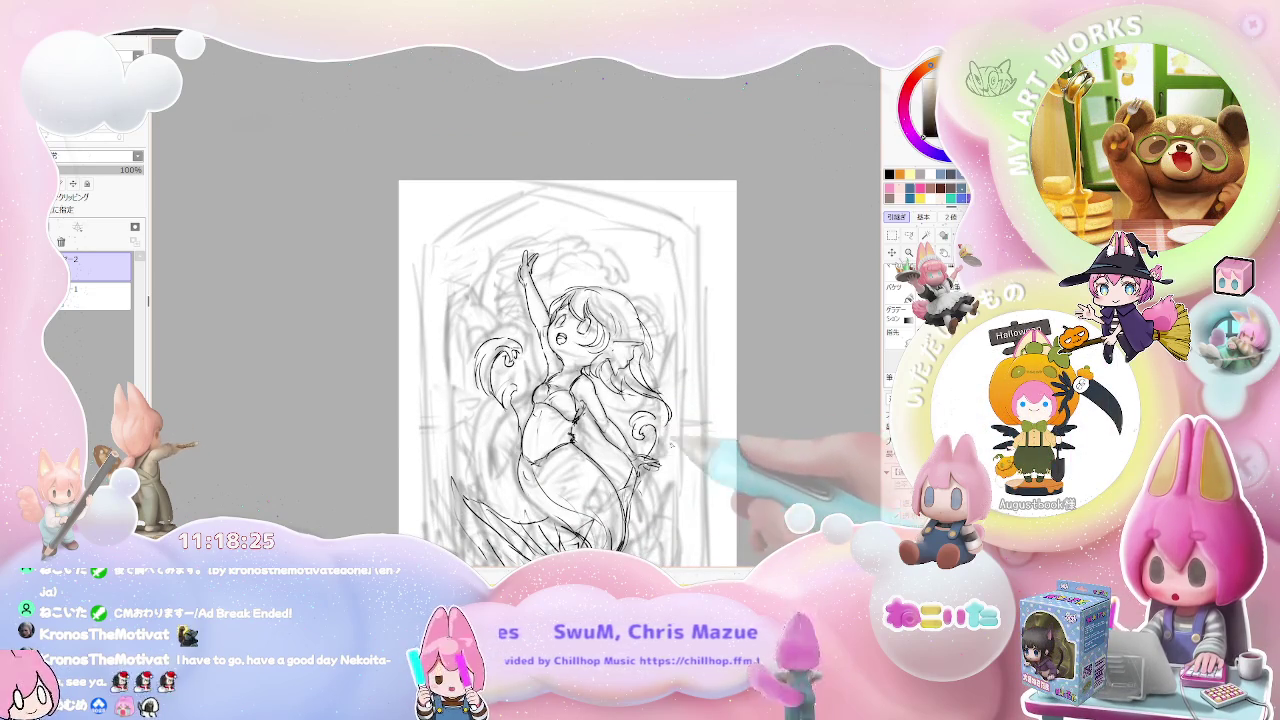
- Draw curved and swirling strokes along the hair's right edge and tip, plus a small curl above
{"action": "scroll", "coordinate": [672, 414], "scroll_direction": "down", "scroll_amount": 2}
{"action": "scroll", "coordinate": [670, 415], "scroll_direction": "up", "scroll_amount": 2}
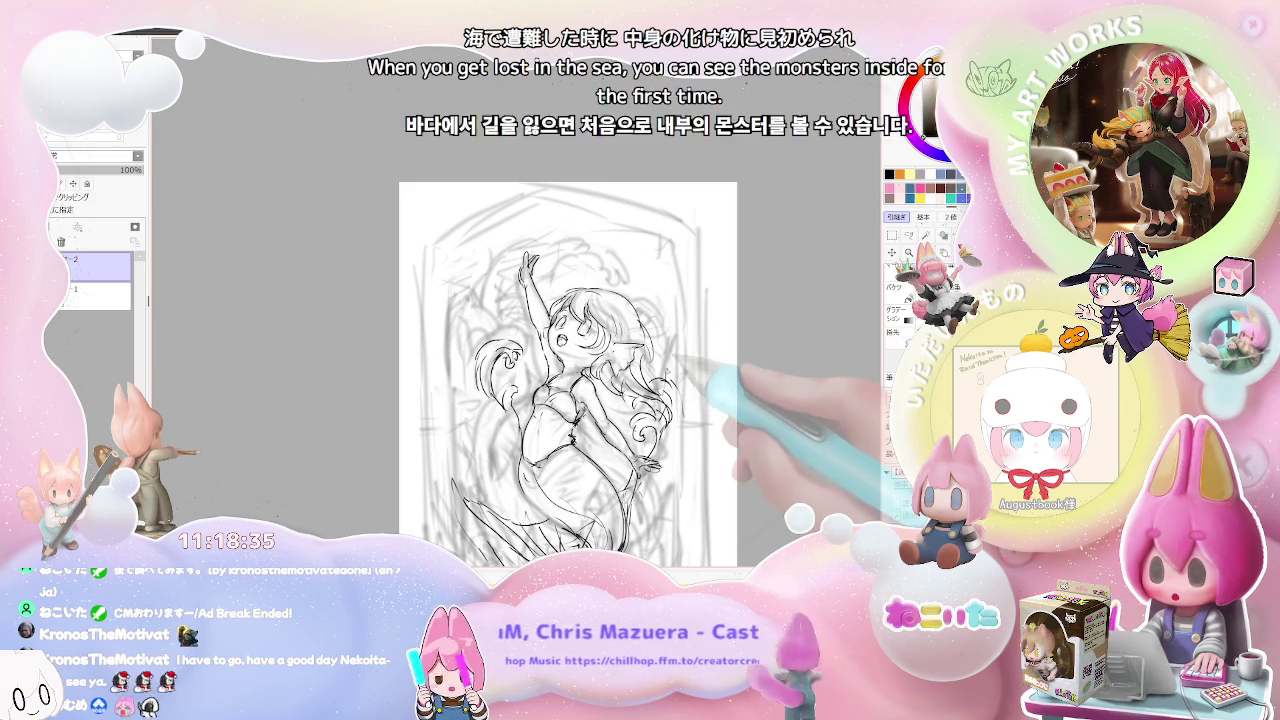
{"action": "left_click_drag", "start_coordinate": [665, 373], "coordinate": [701, 378]}
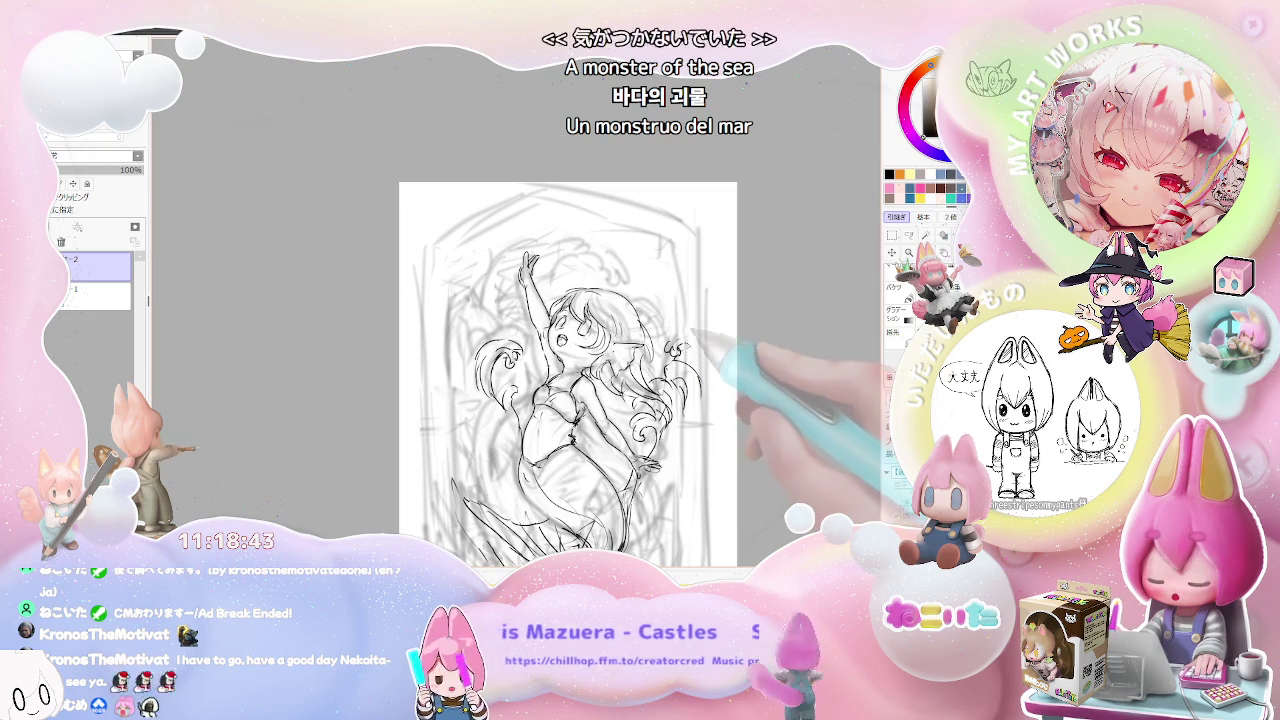
{"action": "left_click_drag", "start_coordinate": [680, 352], "coordinate": [697, 348]}
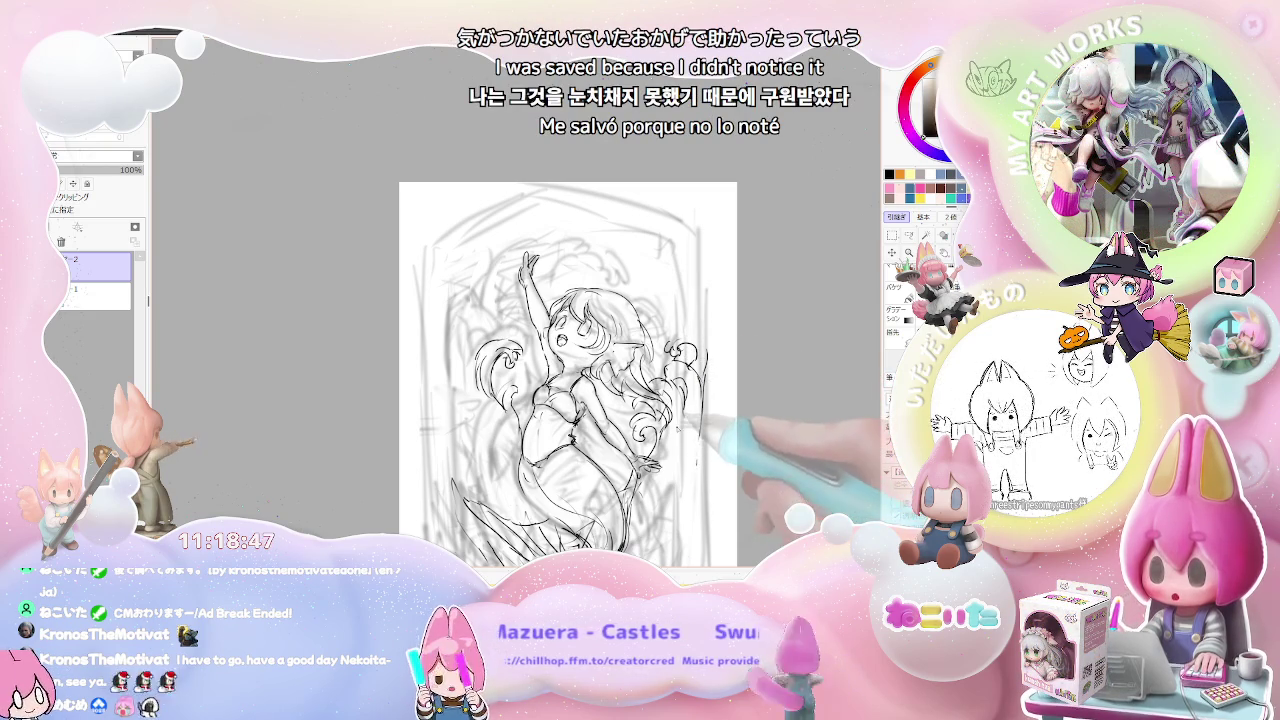
{"action": "mouse_move", "coordinate": [662, 297]}
{"action": "left_mouse_down"}
{"action": "mouse_move", "coordinate": [657, 316]}
{"action": "mouse_move", "coordinate": [686, 348]}
{"action": "left_mouse_up"}
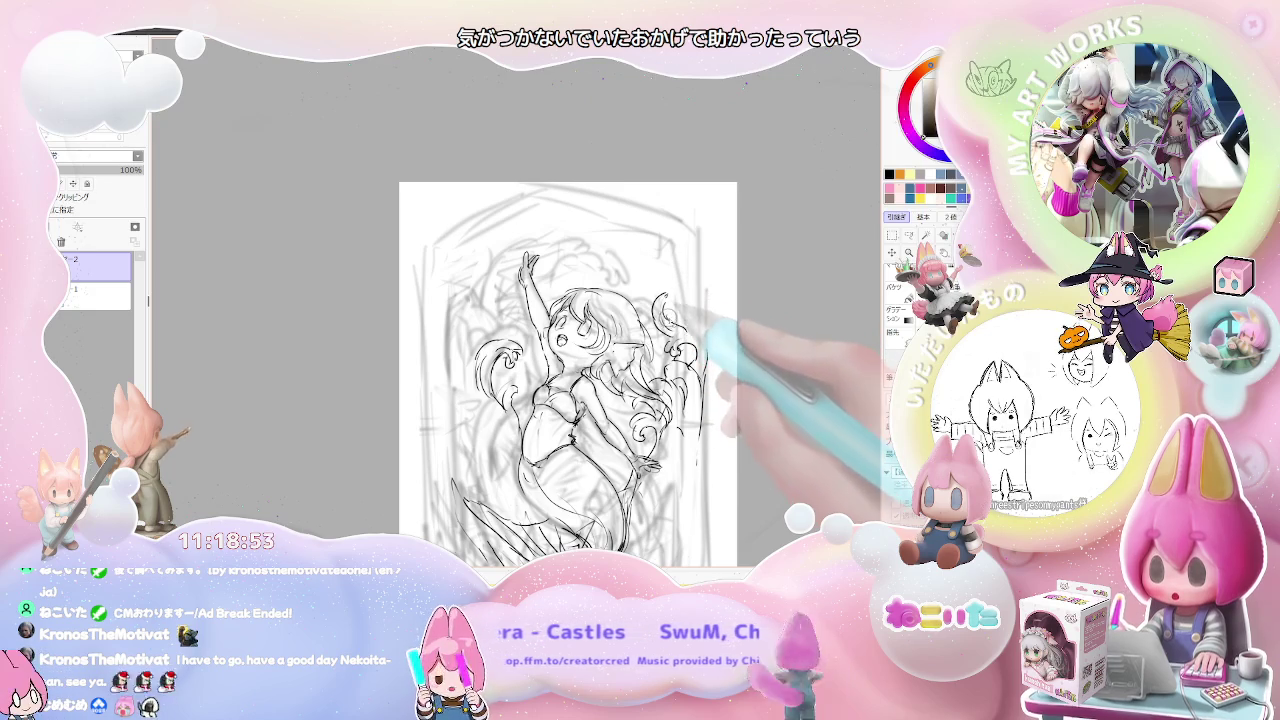
{"action": "left_click_drag", "start_coordinate": [668, 298], "coordinate": [692, 336]}
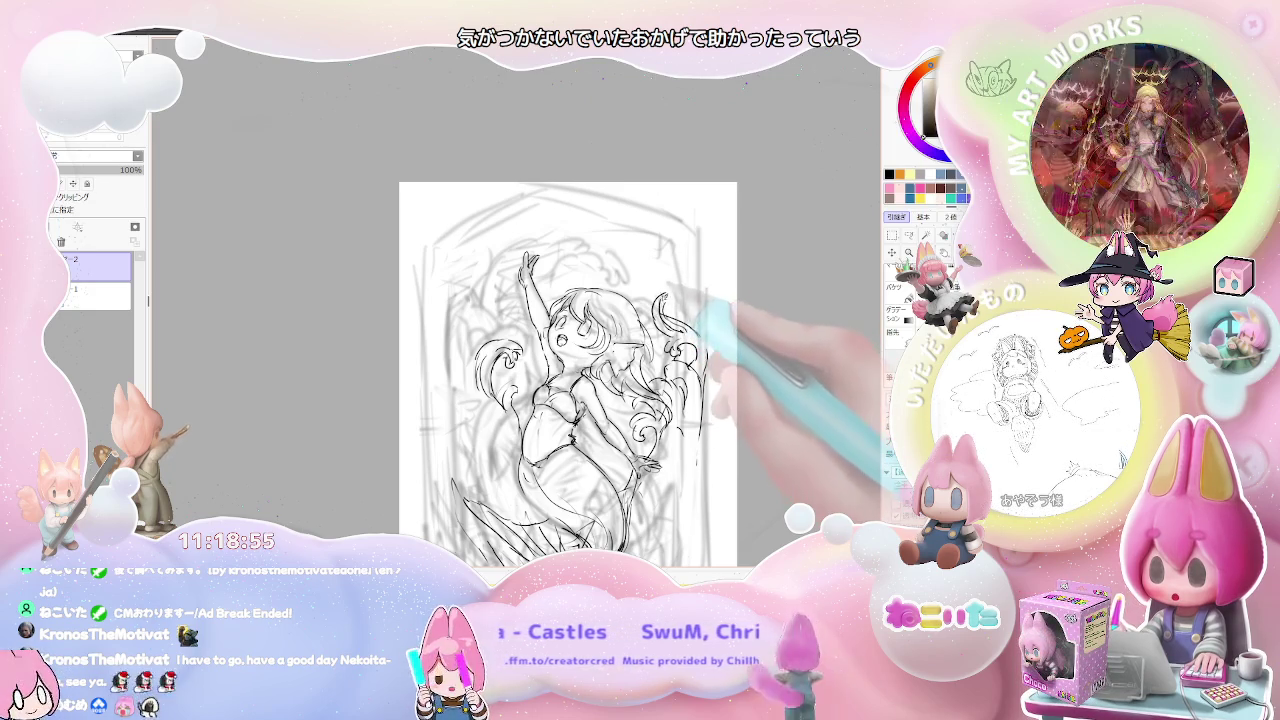
{"action": "left_click_drag", "start_coordinate": [666, 300], "coordinate": [671, 292]}
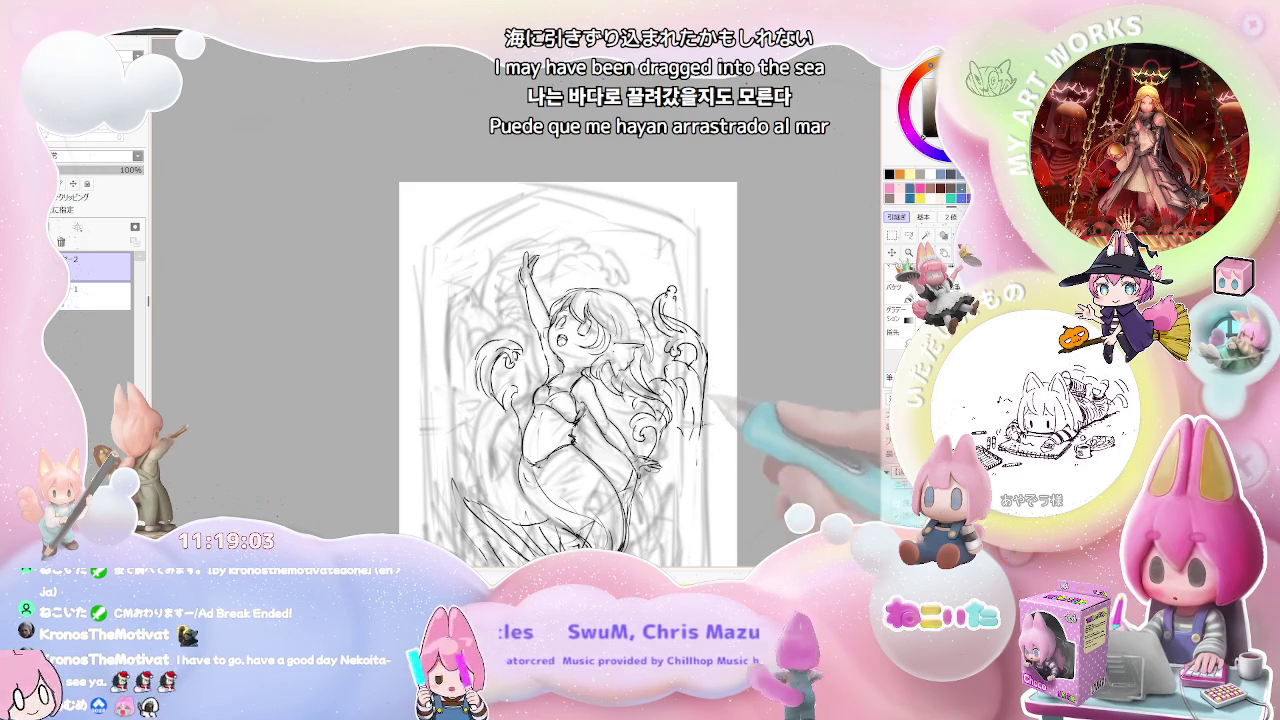
- Zoom and pan across the sketch to inspect the tail area and the upper and lower parts
{"action": "scroll", "coordinate": [568, 375], "scroll_direction": "down", "scroll_amount": 2}
{"action": "scroll", "coordinate": [585, 373], "scroll_direction": "up", "scroll_amount": 1}
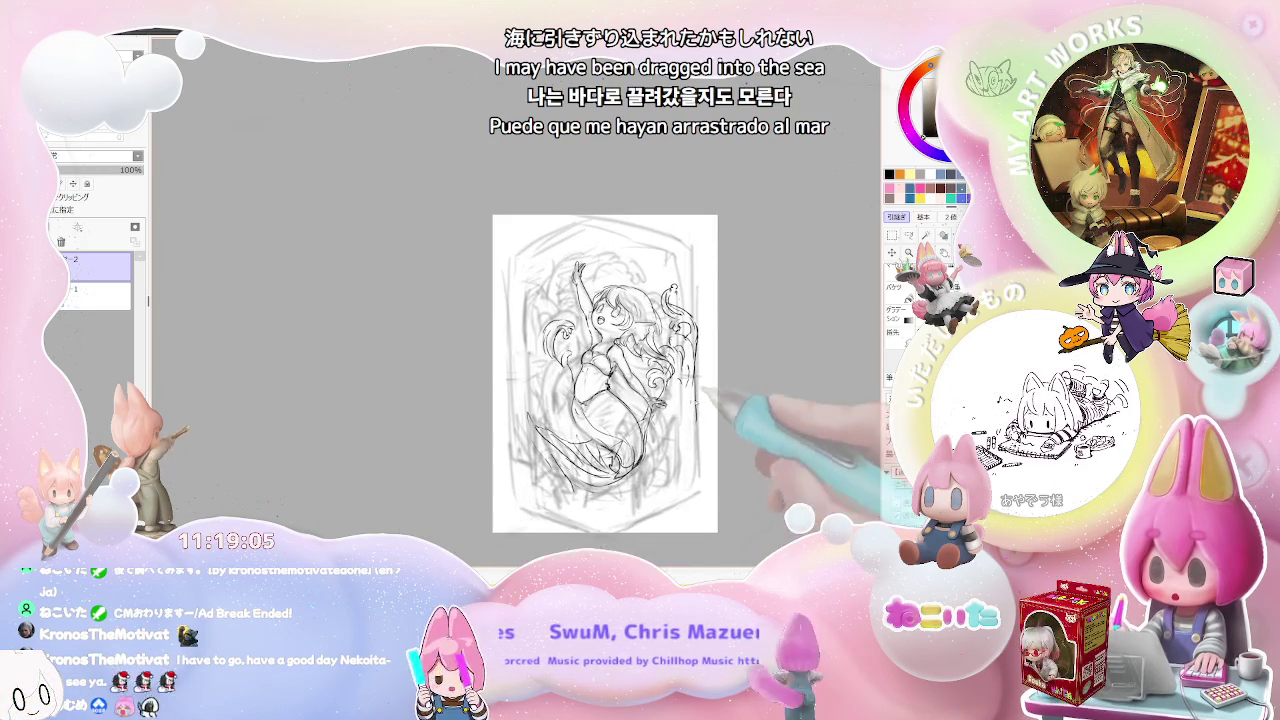
{"action": "scroll", "coordinate": [662, 494], "scroll_direction": "up", "scroll_amount": 1}
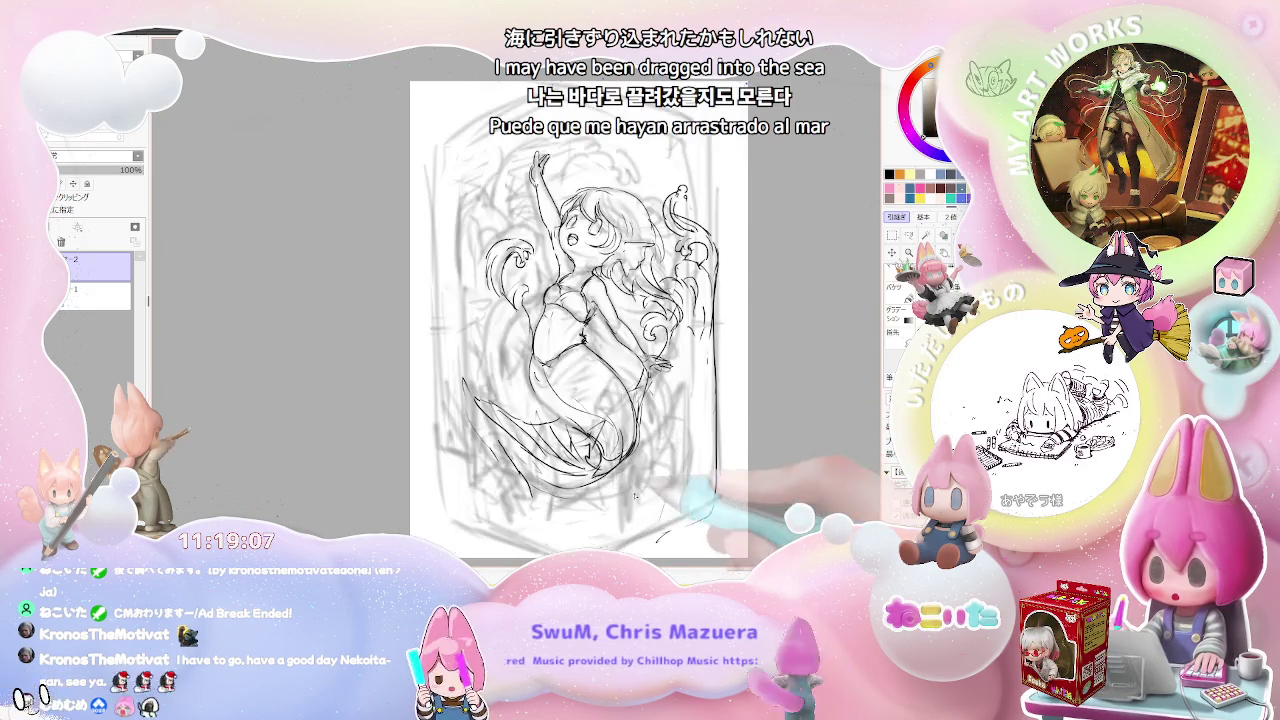
{"action": "left_click_drag", "start_coordinate": [660, 420], "coordinate": [630, 465]}
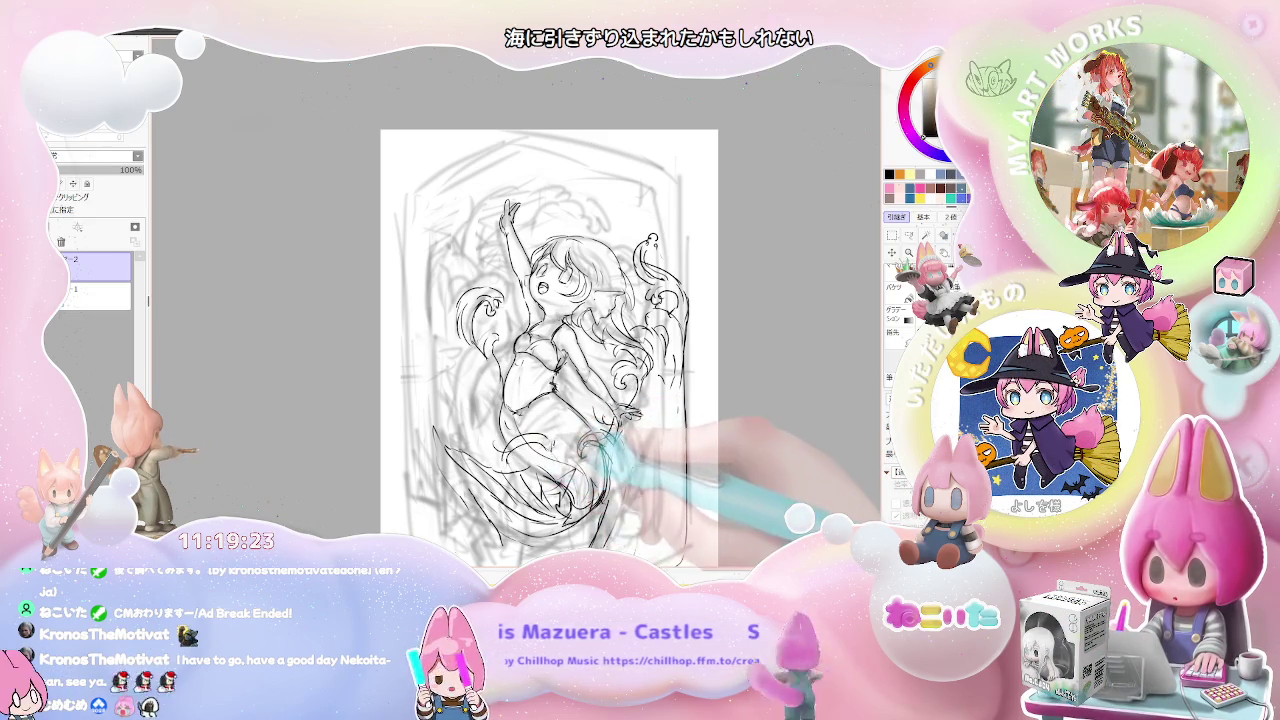
{"action": "left_click_drag", "start_coordinate": [600, 350], "coordinate": [660, 360]}
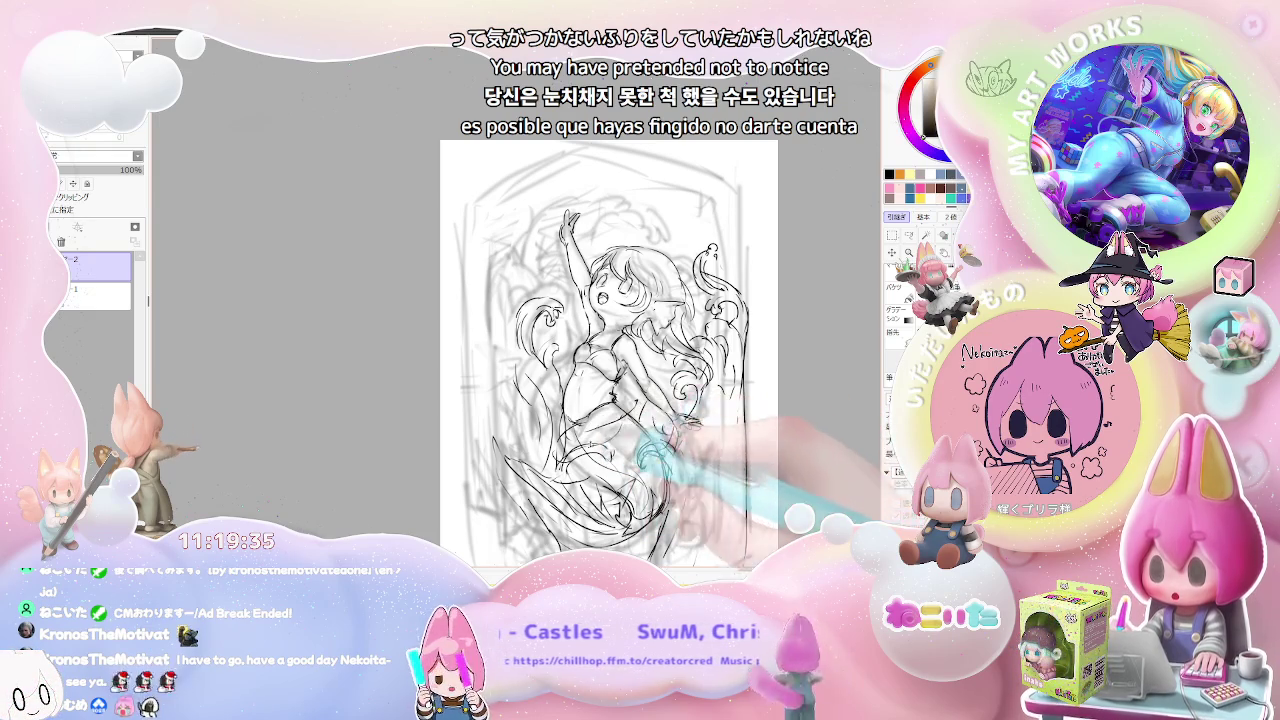
{"action": "left_click_drag", "start_coordinate": [620, 280], "coordinate": [612, 382]}
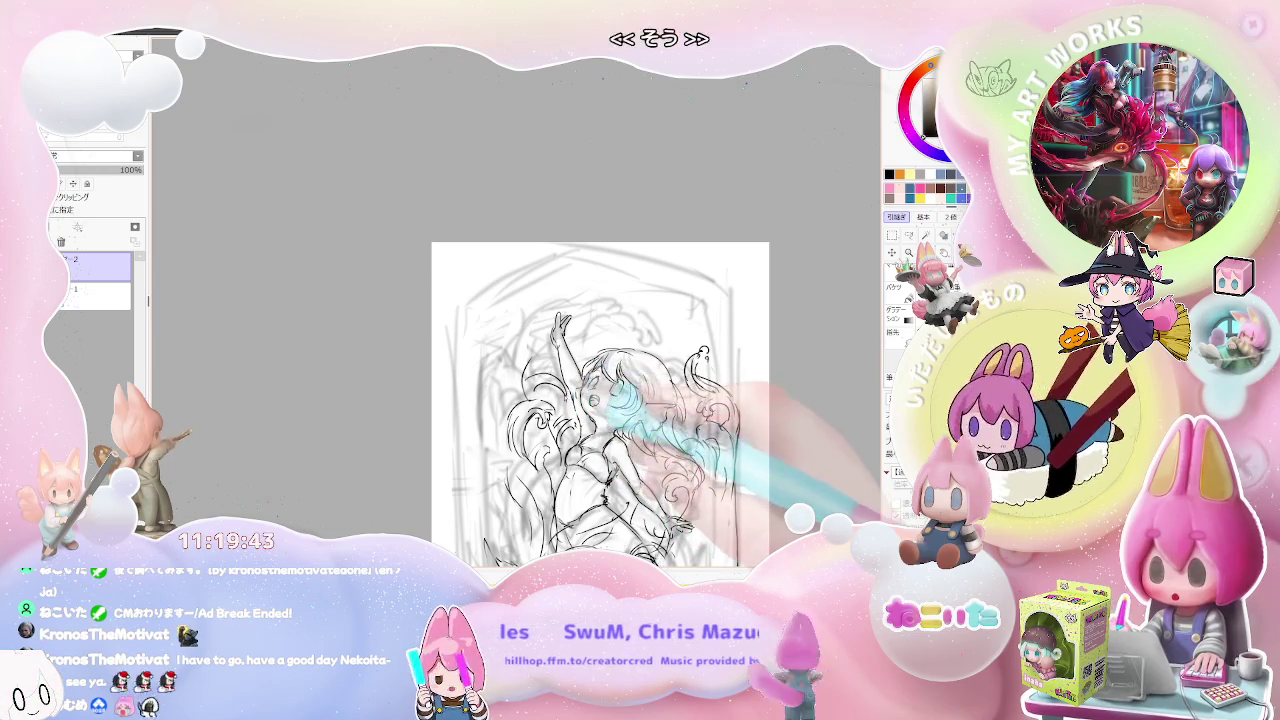
{"action": "scroll", "coordinate": [675, 330], "scroll_direction": "down", "scroll_amount": 1}
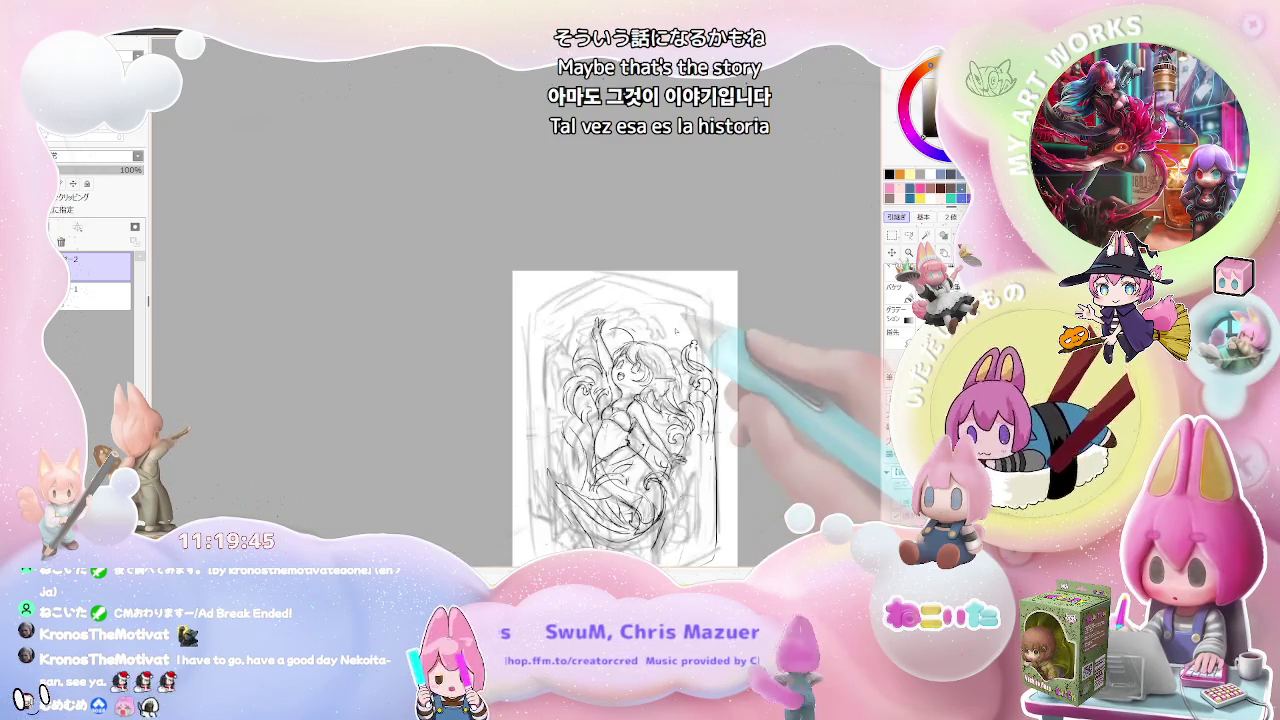
{"action": "scroll", "coordinate": [728, 386], "scroll_direction": "up", "scroll_amount": 1}
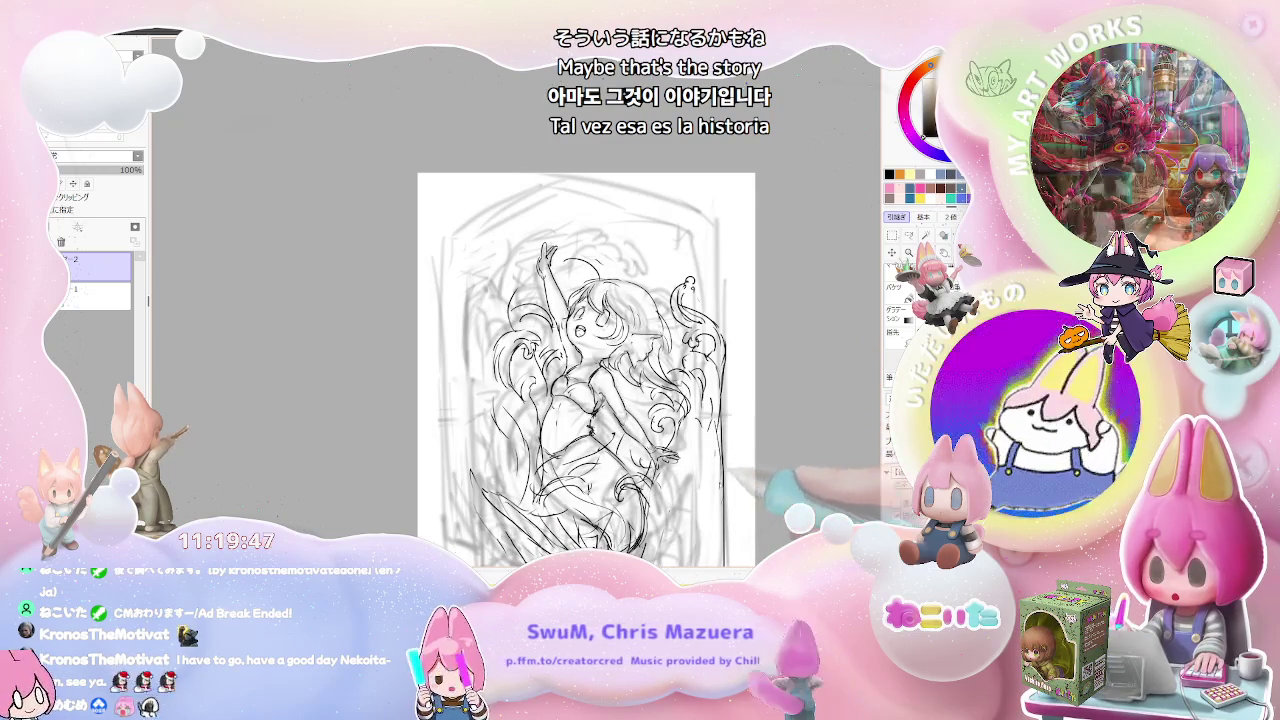
{"action": "left_click_drag", "start_coordinate": [586, 368], "coordinate": [566, 301]}
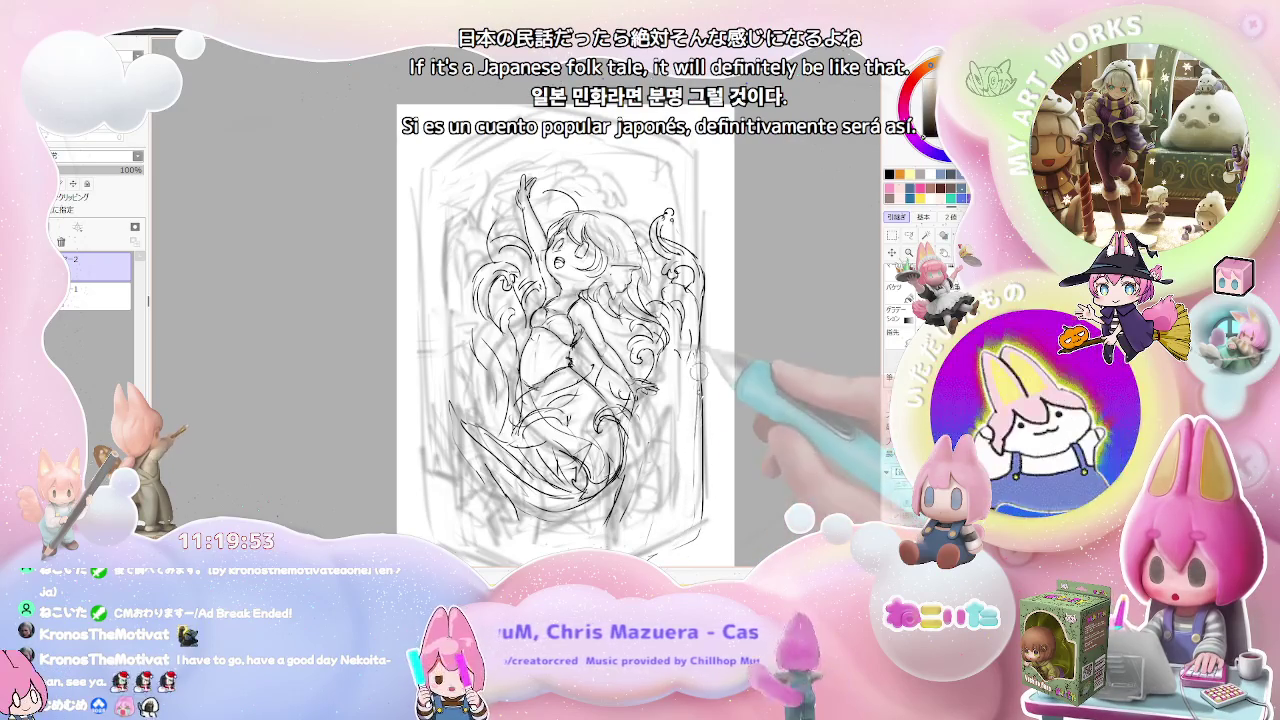
- Sketch a small hand shape beside the mermaid's tail at the lower right
{"action": "scroll", "coordinate": [692, 460], "scroll_direction": "down", "scroll_amount": 1}
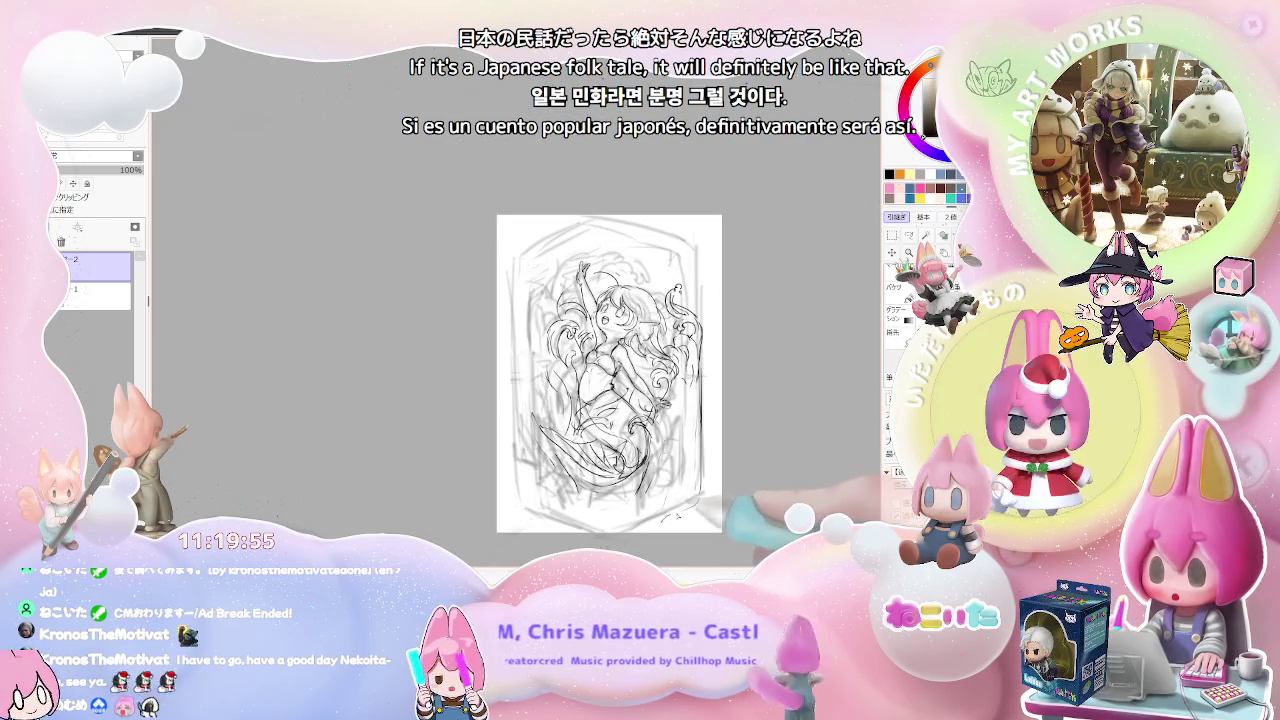
{"action": "left_click_drag", "start_coordinate": [698, 517], "coordinate": [697, 489]}
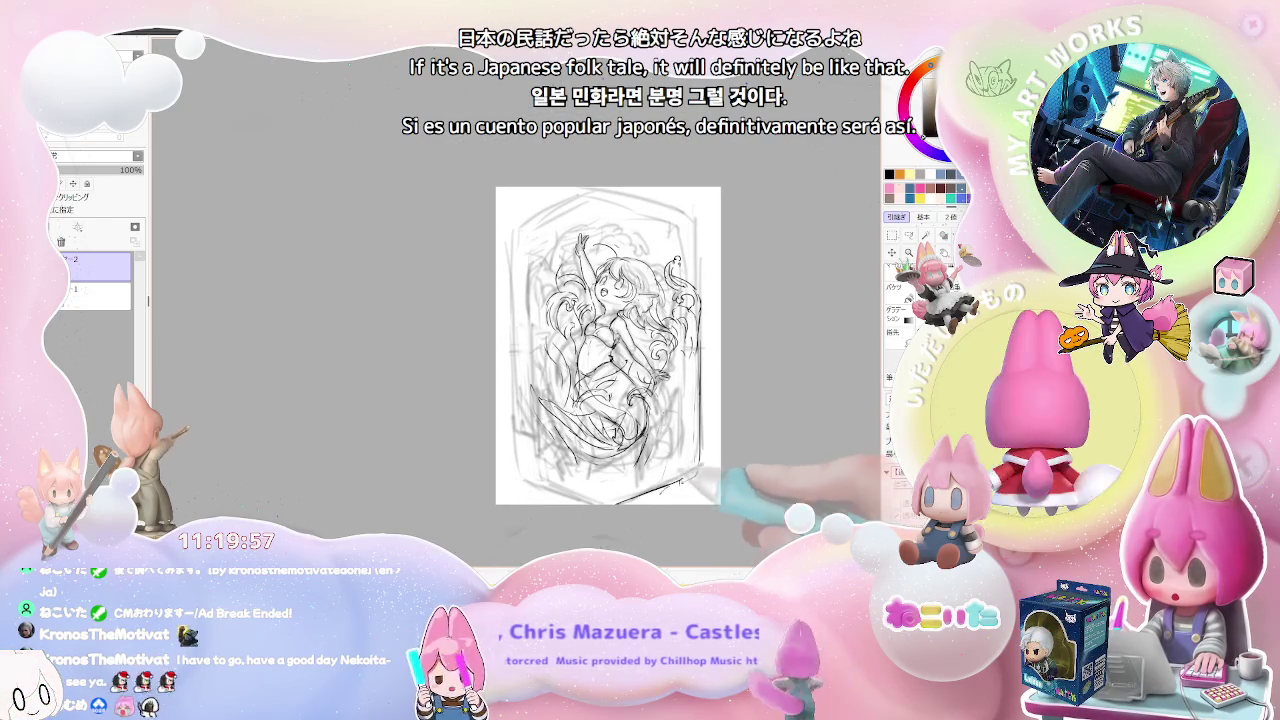
{"action": "scroll", "coordinate": [670, 445], "scroll_direction": "up", "scroll_amount": 1}
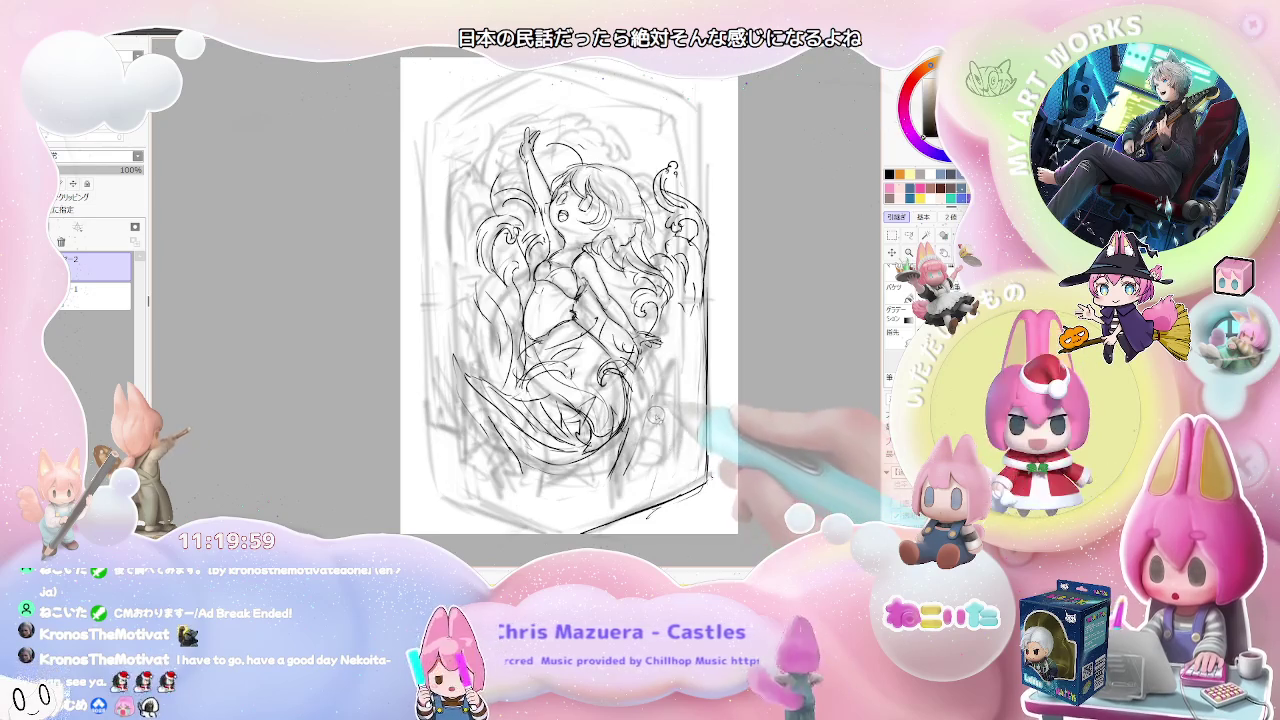
{"action": "left_click_drag", "start_coordinate": [657, 415], "coordinate": [620, 484]}
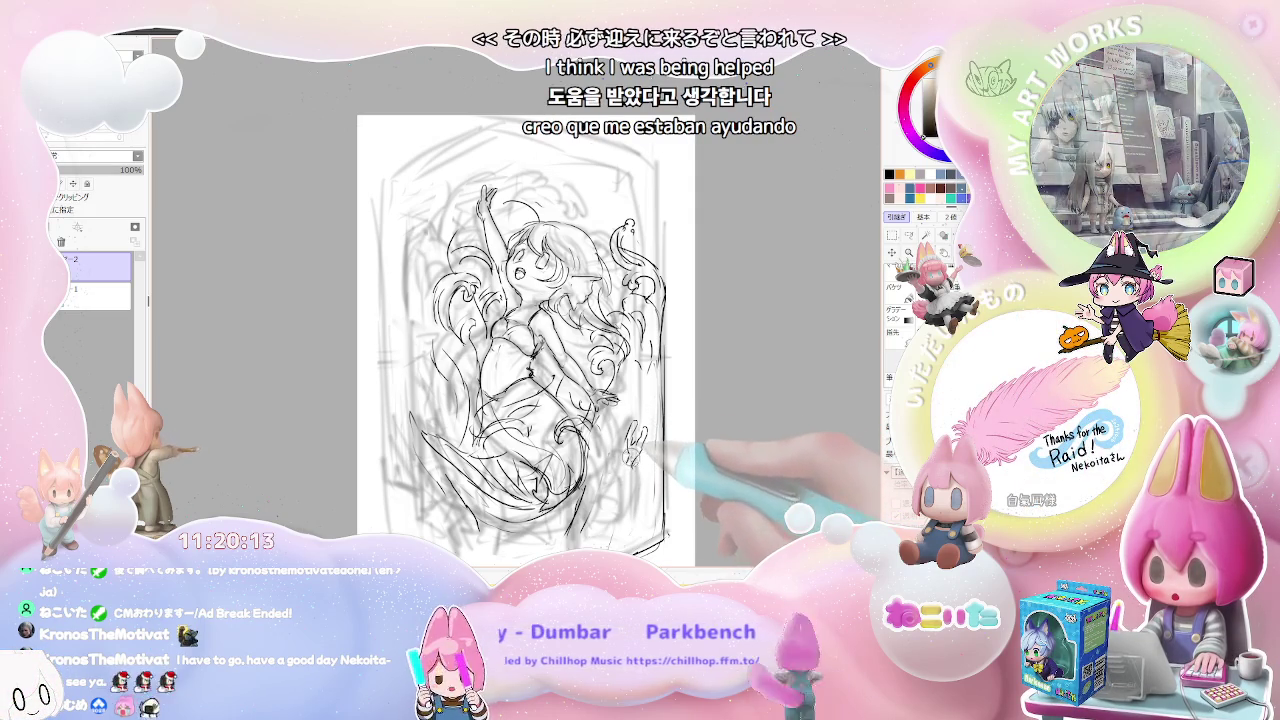
{"action": "left_click_drag", "start_coordinate": [628, 432], "coordinate": [634, 458]}
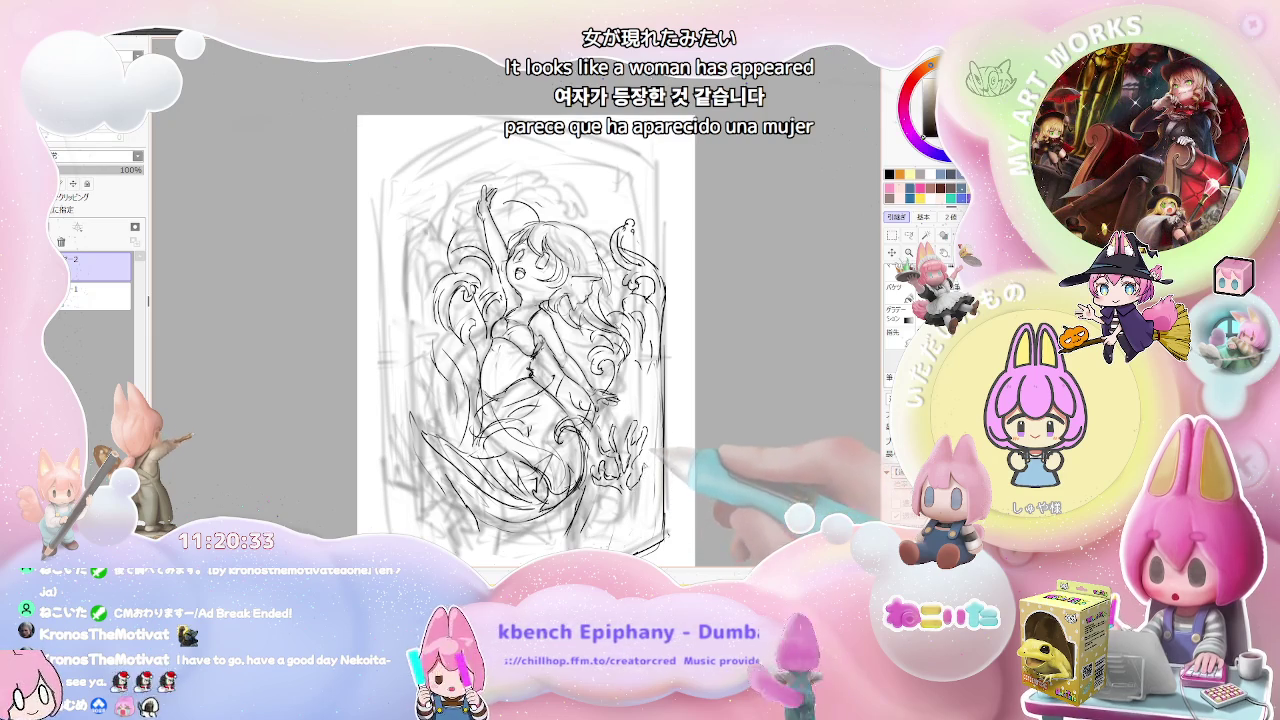
- Turn the lower-right marks into branching coral strokes beside the tail, zooming to review the page
{"action": "left_click_drag", "start_coordinate": [632, 500], "coordinate": [640, 425]}
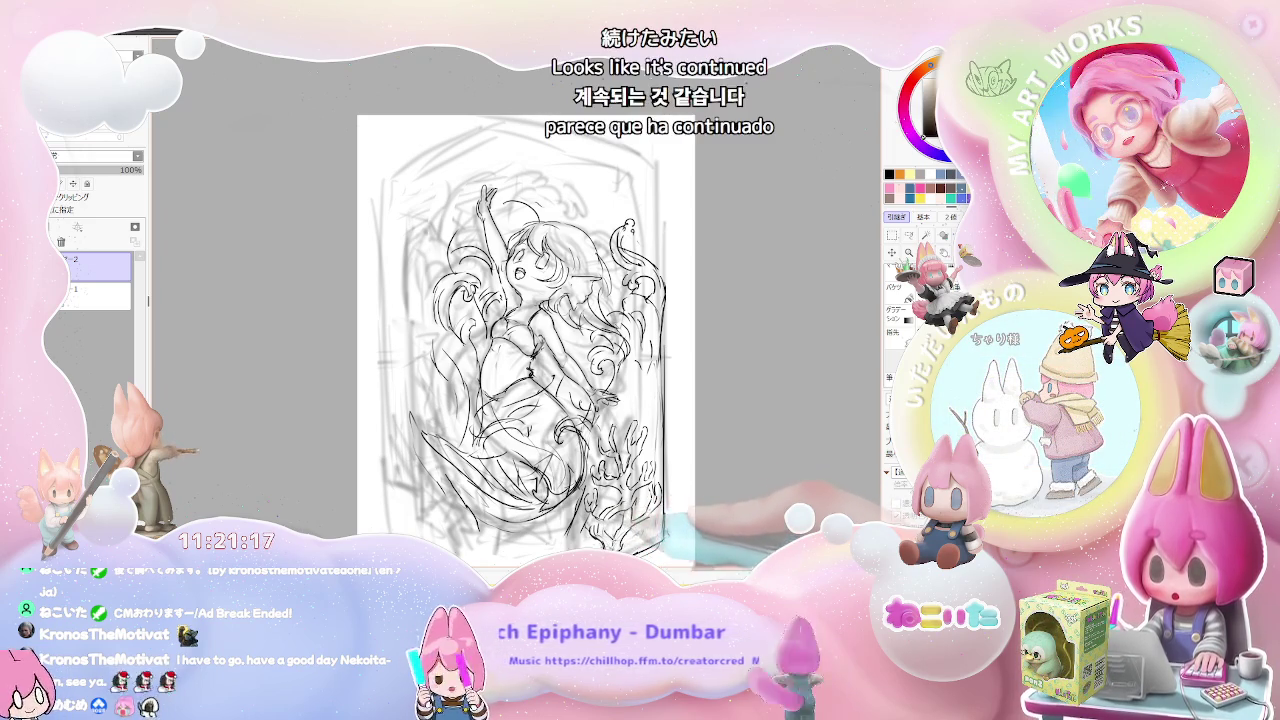
{"action": "scroll", "coordinate": [624, 506], "scroll_direction": "down", "scroll_amount": 1}
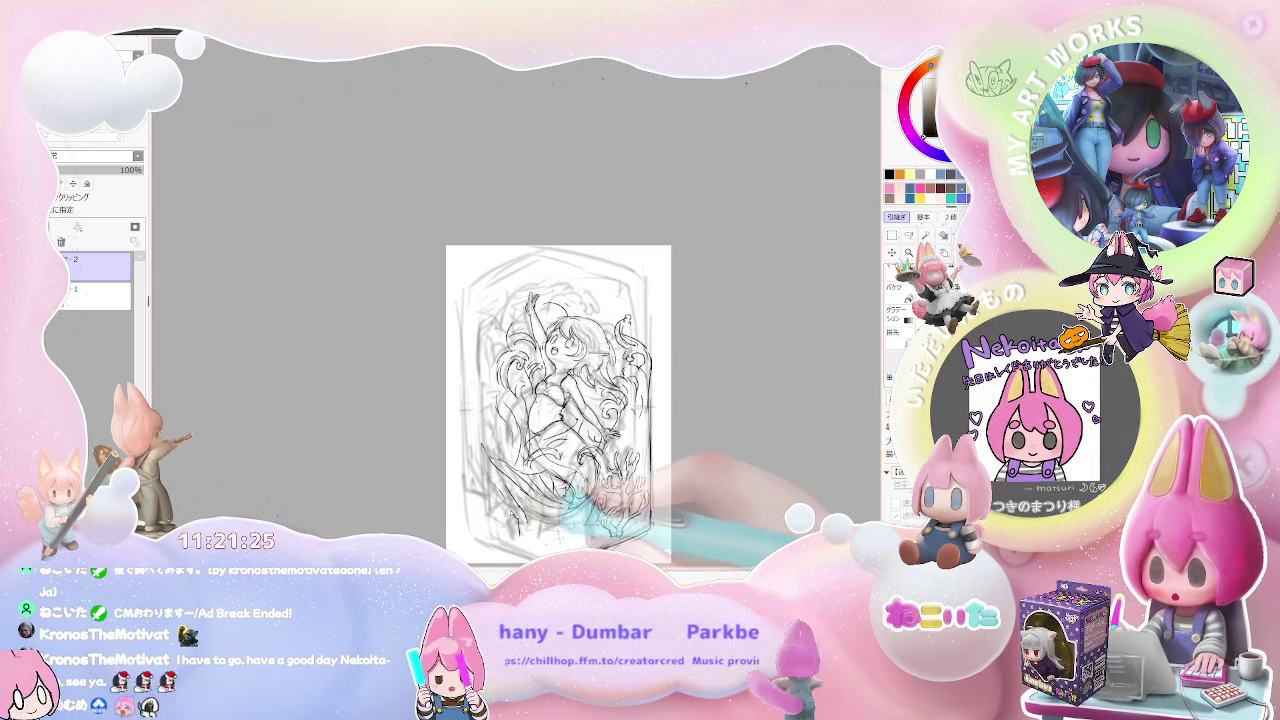
{"action": "scroll", "coordinate": [497, 499], "scroll_direction": "up", "scroll_amount": 1}
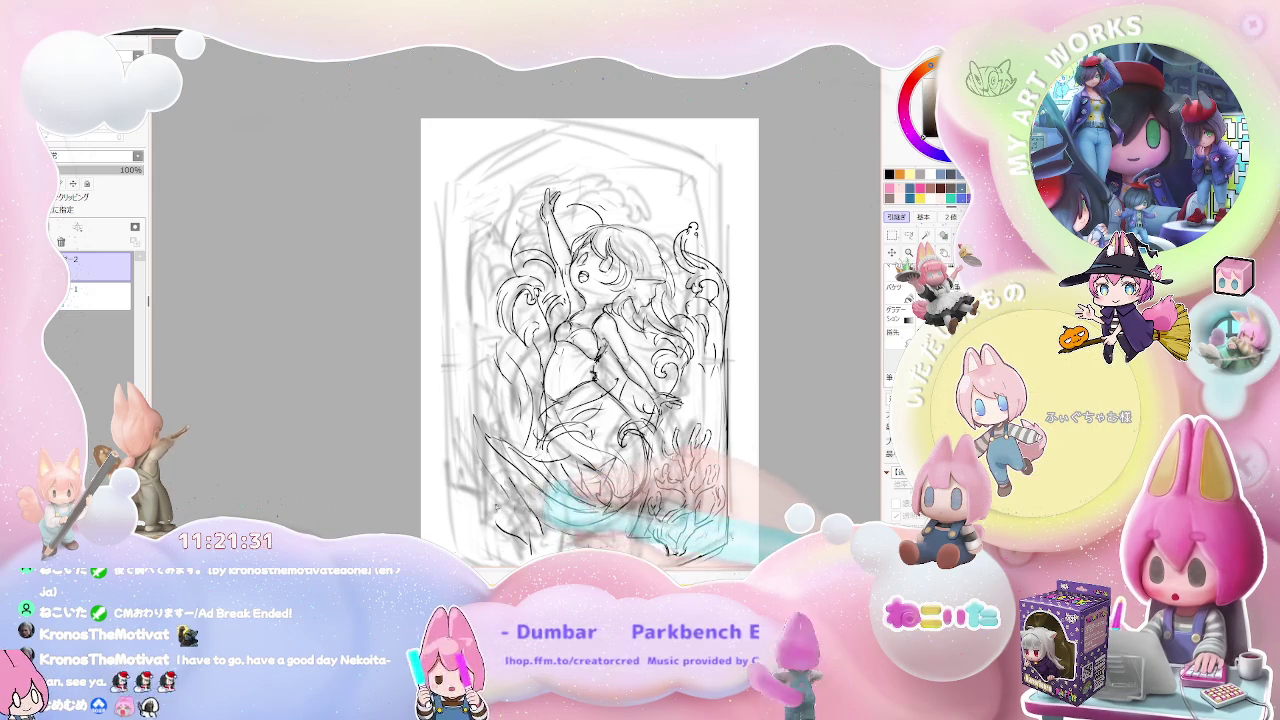
{"action": "scroll", "coordinate": [589, 343], "scroll_direction": "down", "scroll_amount": 1}
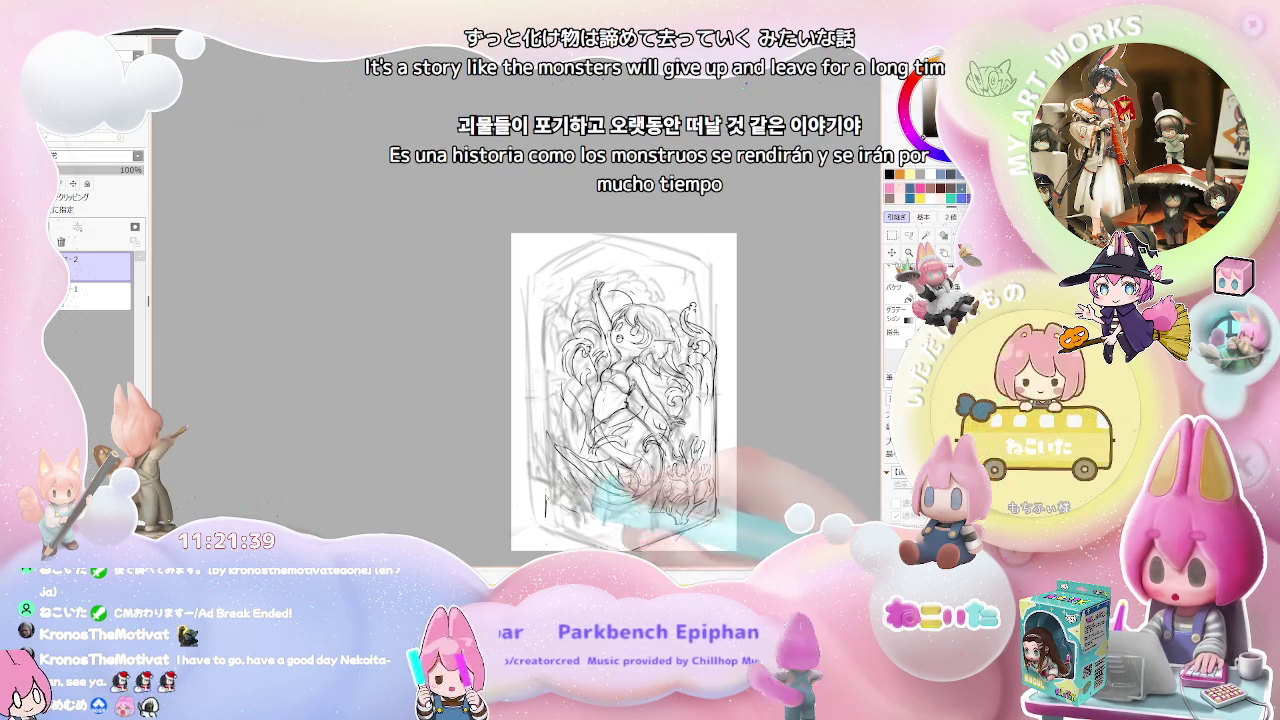
- Add pencil strokes at the lower left of the page beneath the mermaid, zooming out to review
{"action": "scroll", "coordinate": [622, 400], "scroll_direction": "up", "scroll_amount": 1}
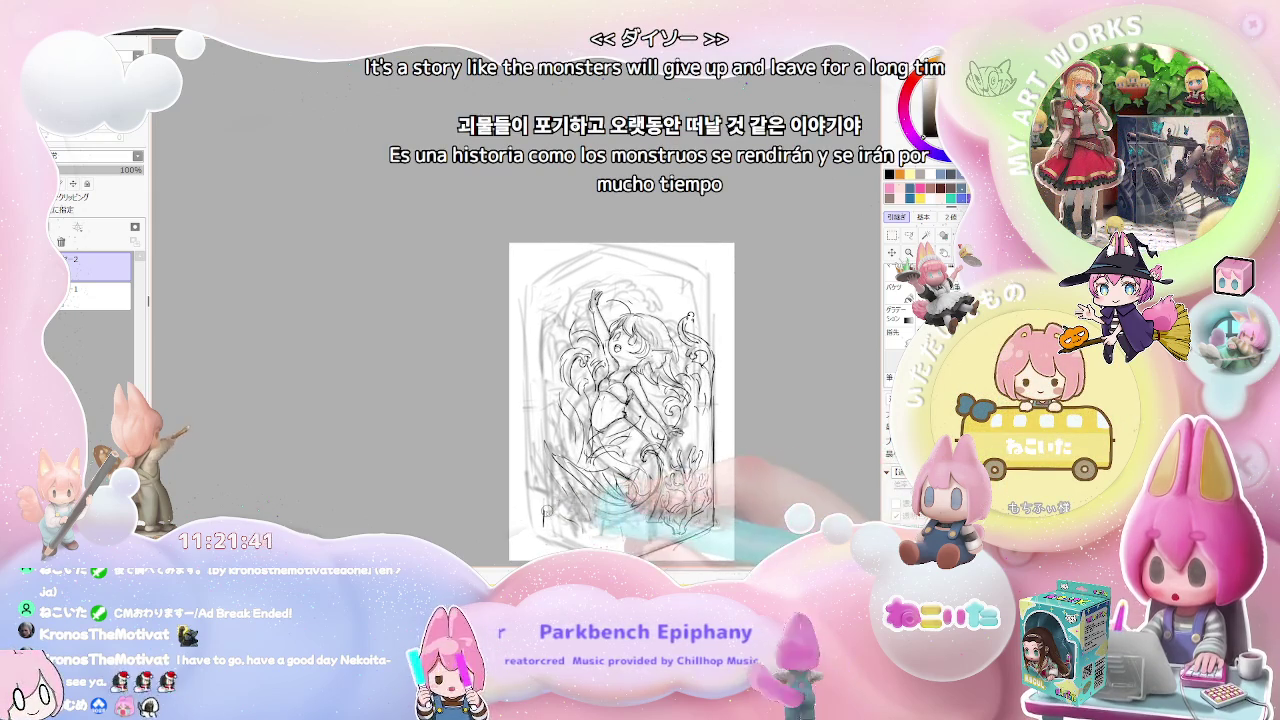
{"action": "scroll", "coordinate": [545, 513], "scroll_direction": "up", "scroll_amount": 2}
{"action": "left_click_drag", "start_coordinate": [543, 504], "coordinate": [553, 517]}
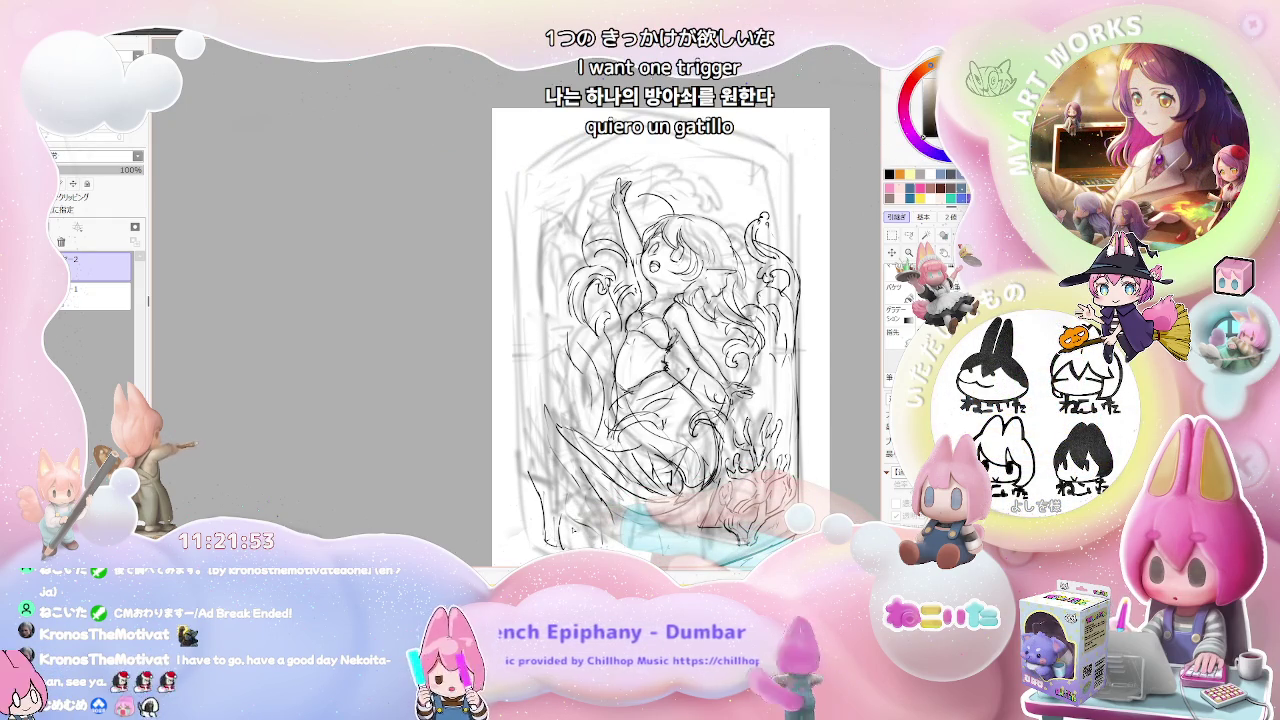
{"action": "scroll", "coordinate": [611, 438], "scroll_direction": "up", "scroll_amount": 2}
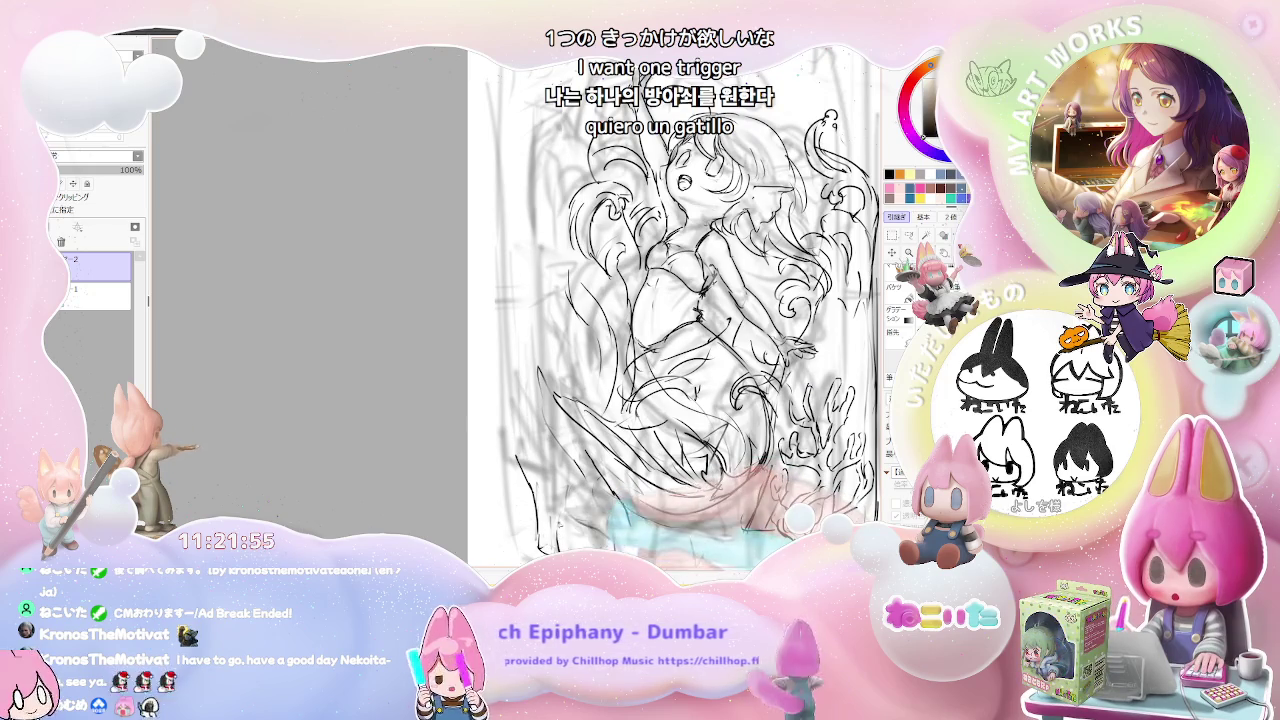
{"action": "scroll", "coordinate": [655, 360], "scroll_direction": "down", "scroll_amount": 2}
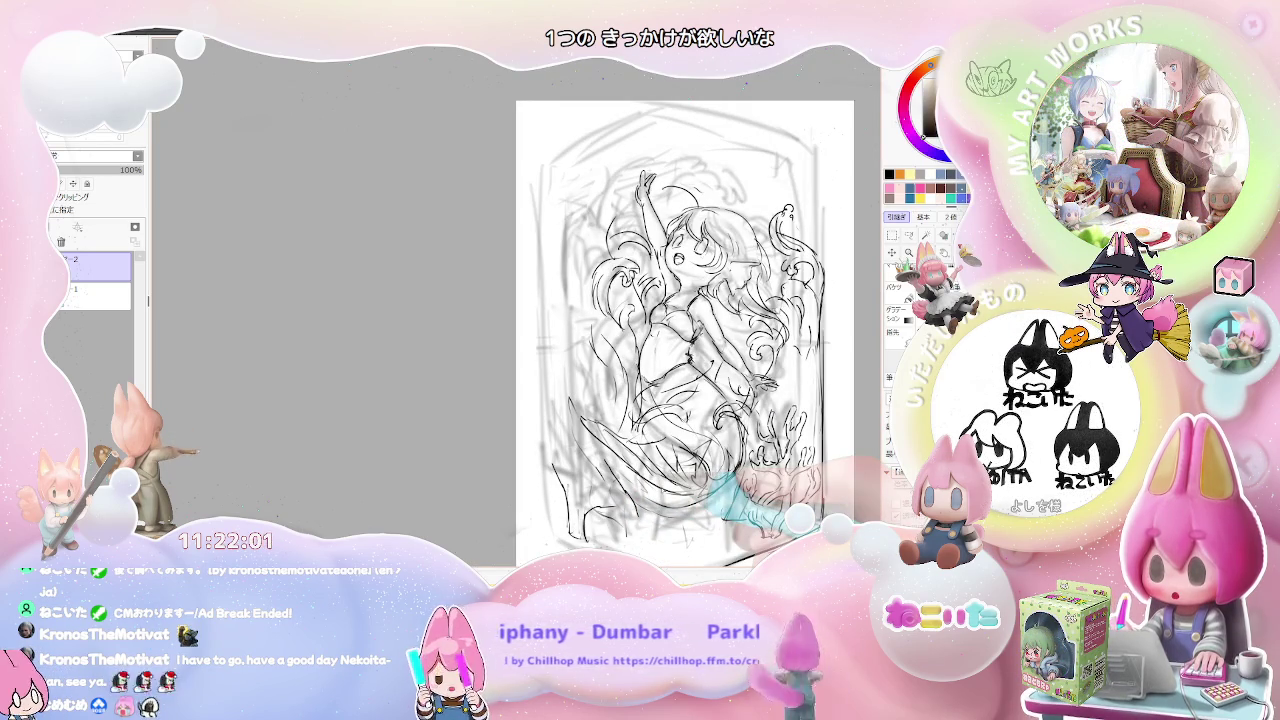
{"action": "scroll", "coordinate": [588, 513], "scroll_direction": "up", "scroll_amount": 2}
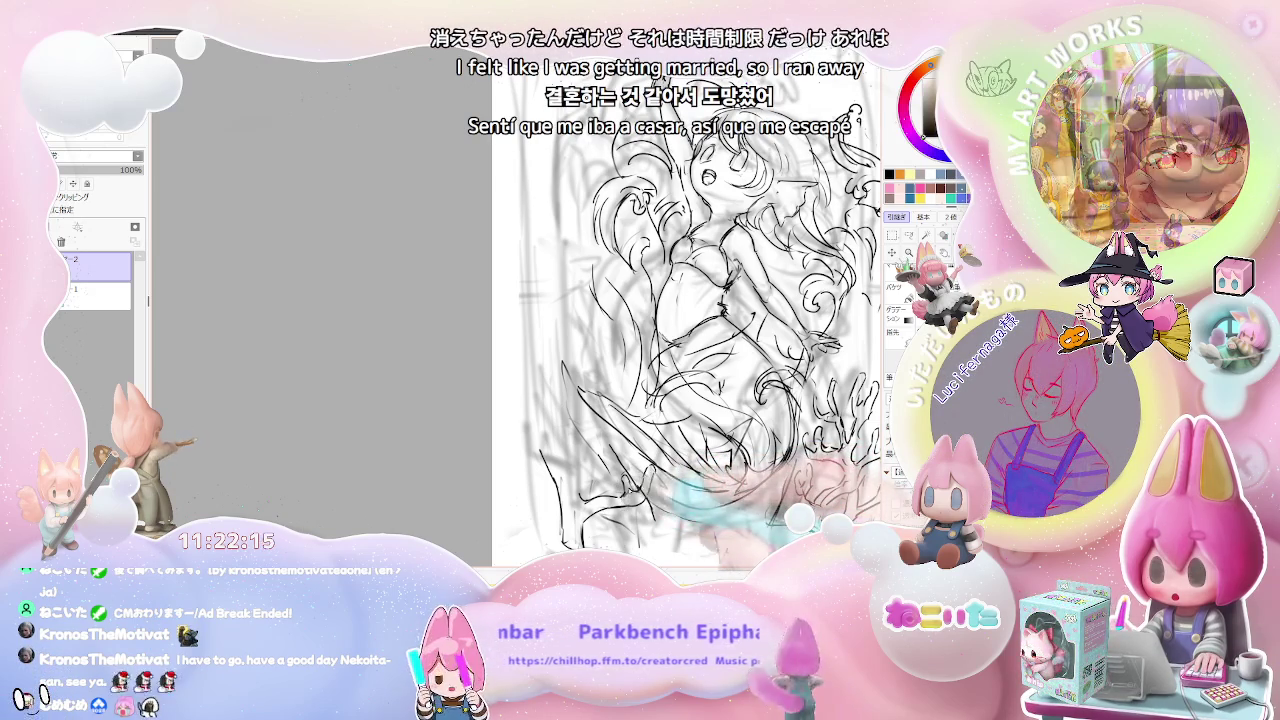
{"action": "scroll", "coordinate": [700, 330], "scroll_direction": "down", "scroll_amount": 1}
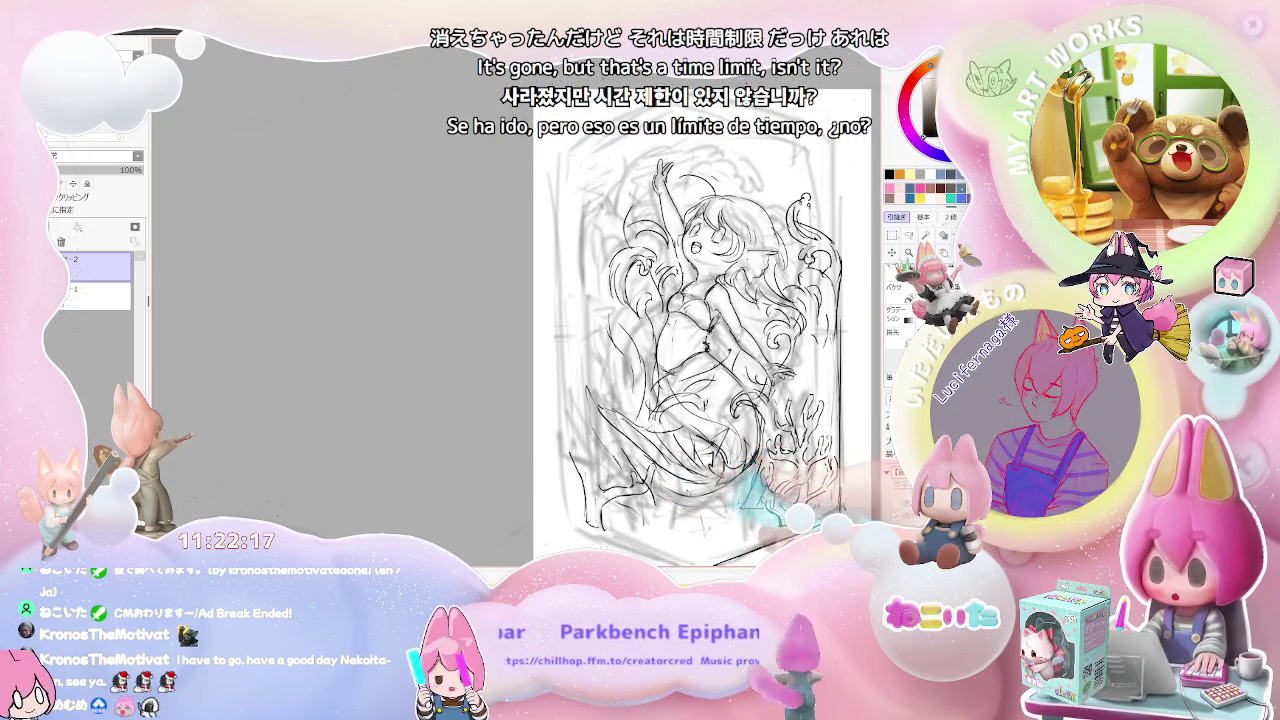
{"action": "scroll", "coordinate": [690, 330], "scroll_direction": "up", "scroll_amount": 1}
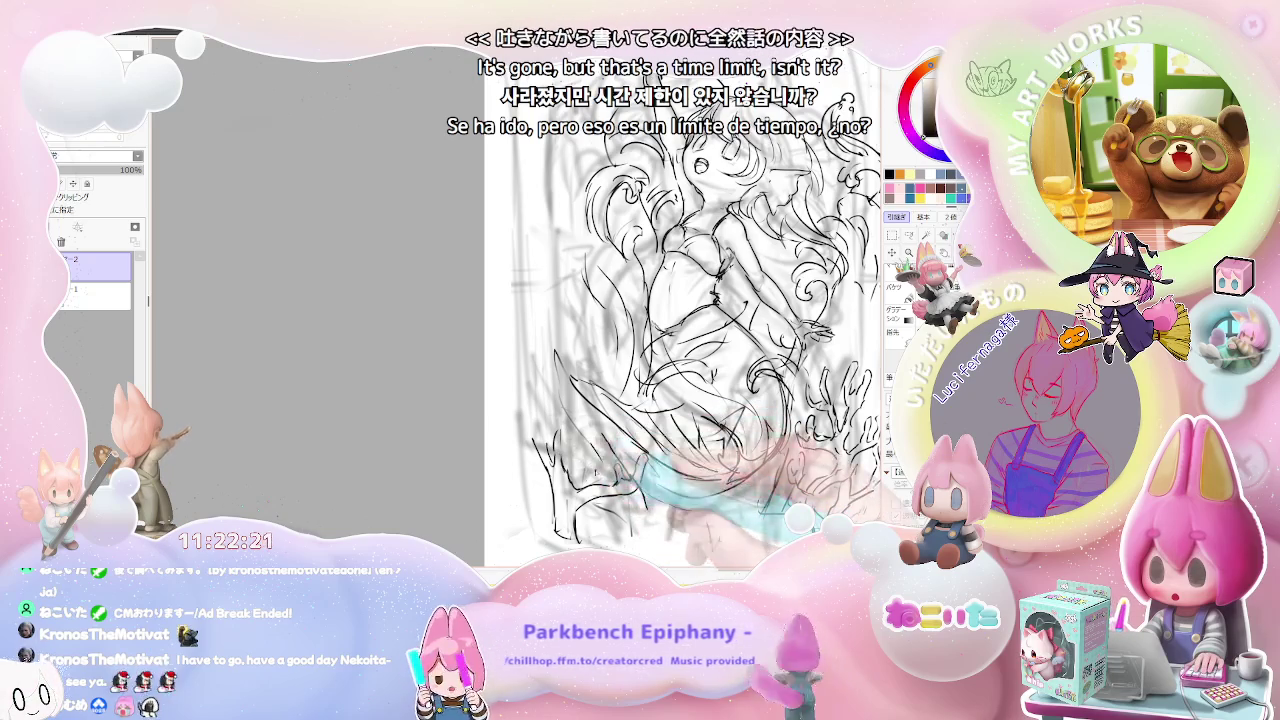
{"action": "scroll", "coordinate": [680, 330], "scroll_direction": "down", "scroll_amount": 2}
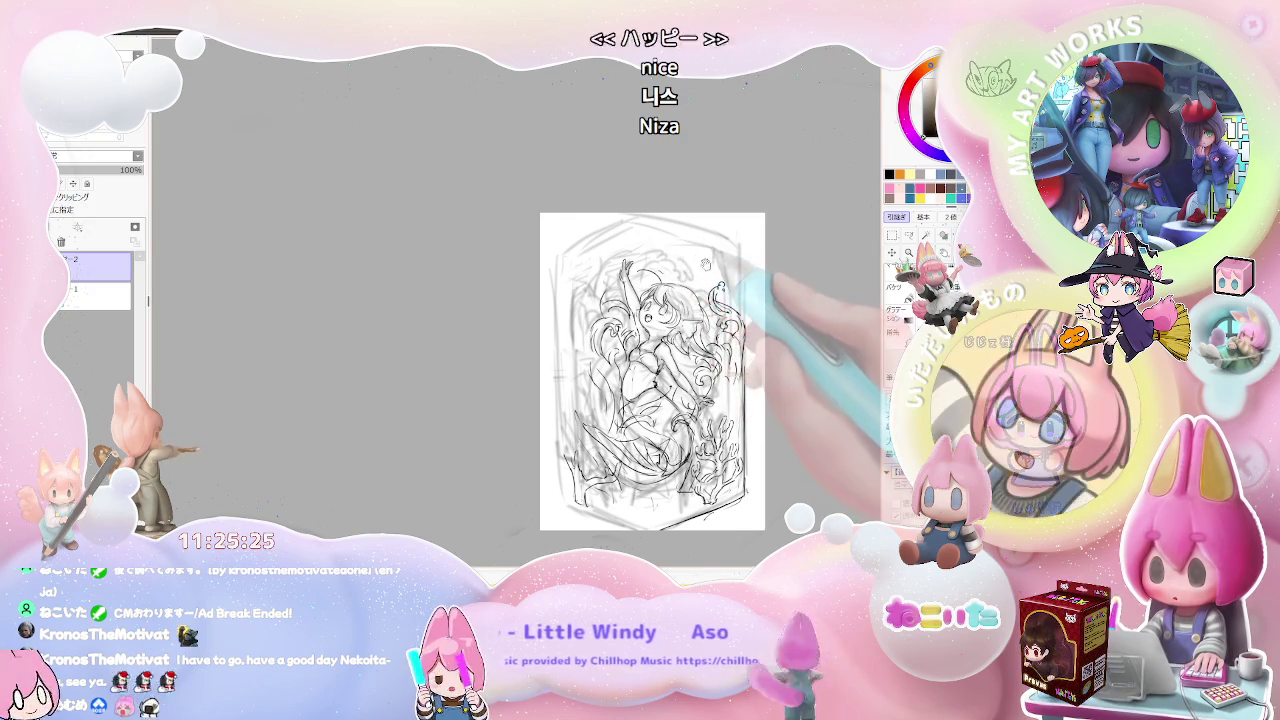
- Draw a small bubble right of the raised arm and darken its outline with small marks
{"action": "mouse_move", "coordinate": [700, 300]}
{"action": "left_mouse_down"}
{"action": "mouse_move", "coordinate": [617, 338]}
{"action": "mouse_move", "coordinate": [530, 327]}
{"action": "left_mouse_up"}
{"action": "scroll", "coordinate": [530, 300], "scroll_direction": "up", "scroll_amount": 2}
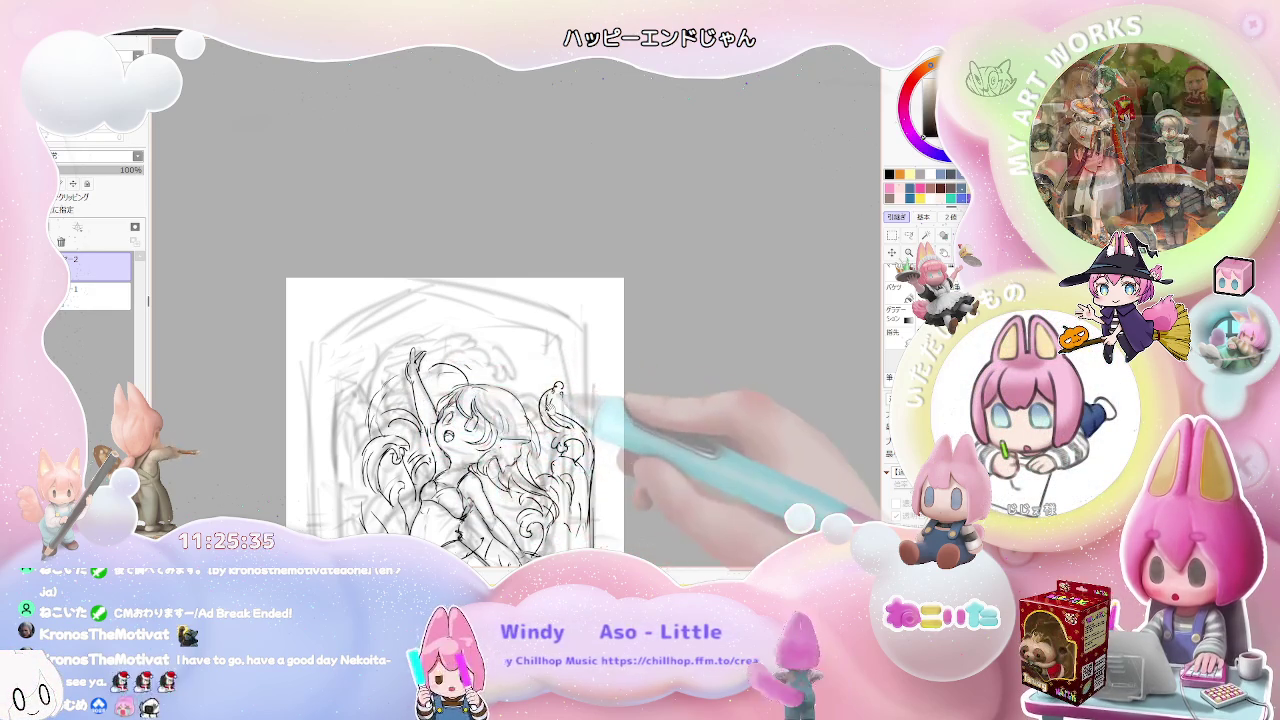
{"action": "scroll", "coordinate": [453, 400], "scroll_direction": "down", "scroll_amount": 2}
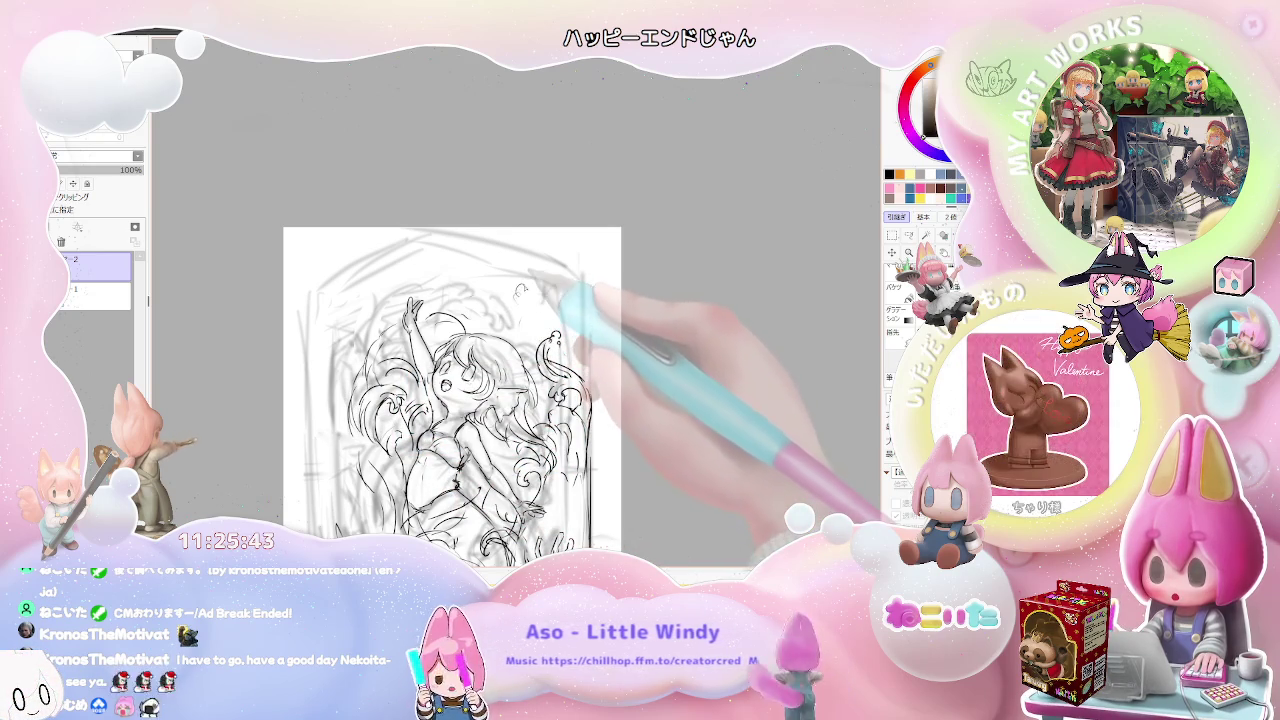
{"action": "left_click_drag", "start_coordinate": [521, 296], "coordinate": [521, 301]}
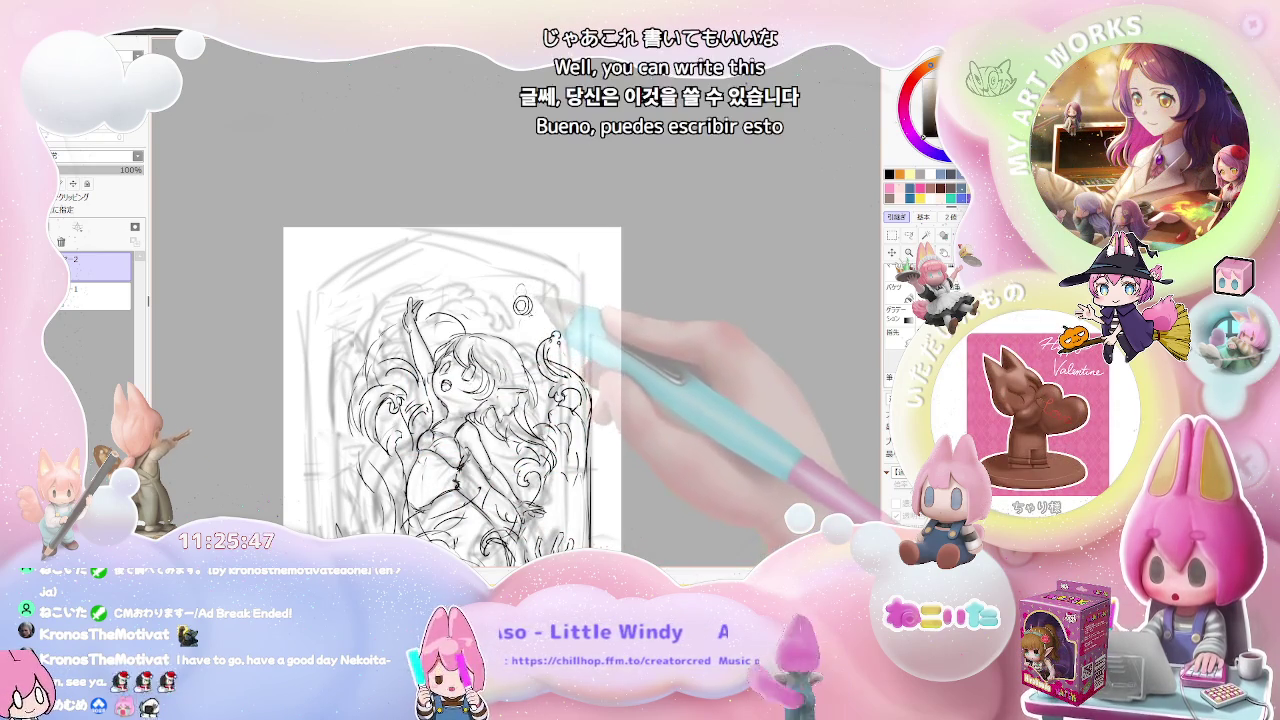
{"action": "mouse_move", "coordinate": [529, 348]}
{"action": "left_mouse_down"}
{"action": "mouse_move", "coordinate": [571, 371]}
{"action": "mouse_move", "coordinate": [565, 428]}
{"action": "left_mouse_up"}
{"action": "left_click_drag", "start_coordinate": [450, 400], "coordinate": [471, 329]}
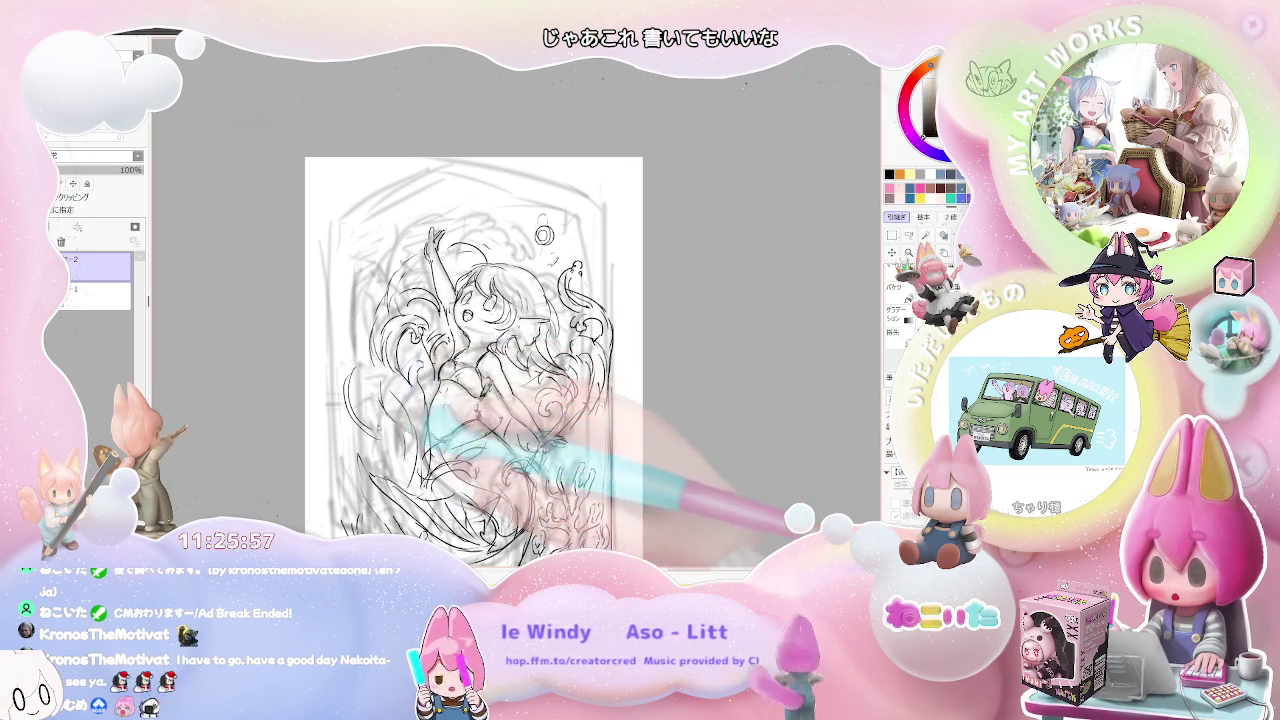
- Zoom out and in repeatedly and mirror the view to judge the drawing's balance
{"action": "key", "text": "ctrl+minus"}
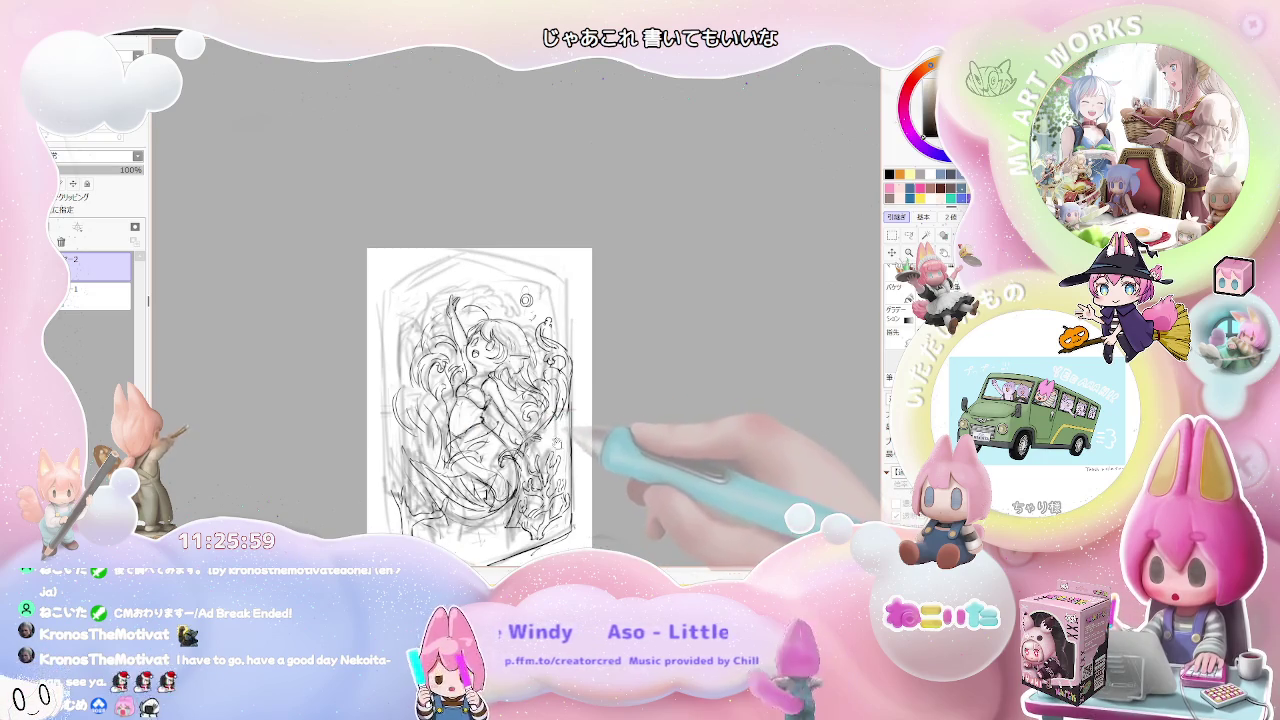
{"action": "key", "text": "ctrl+plus"}
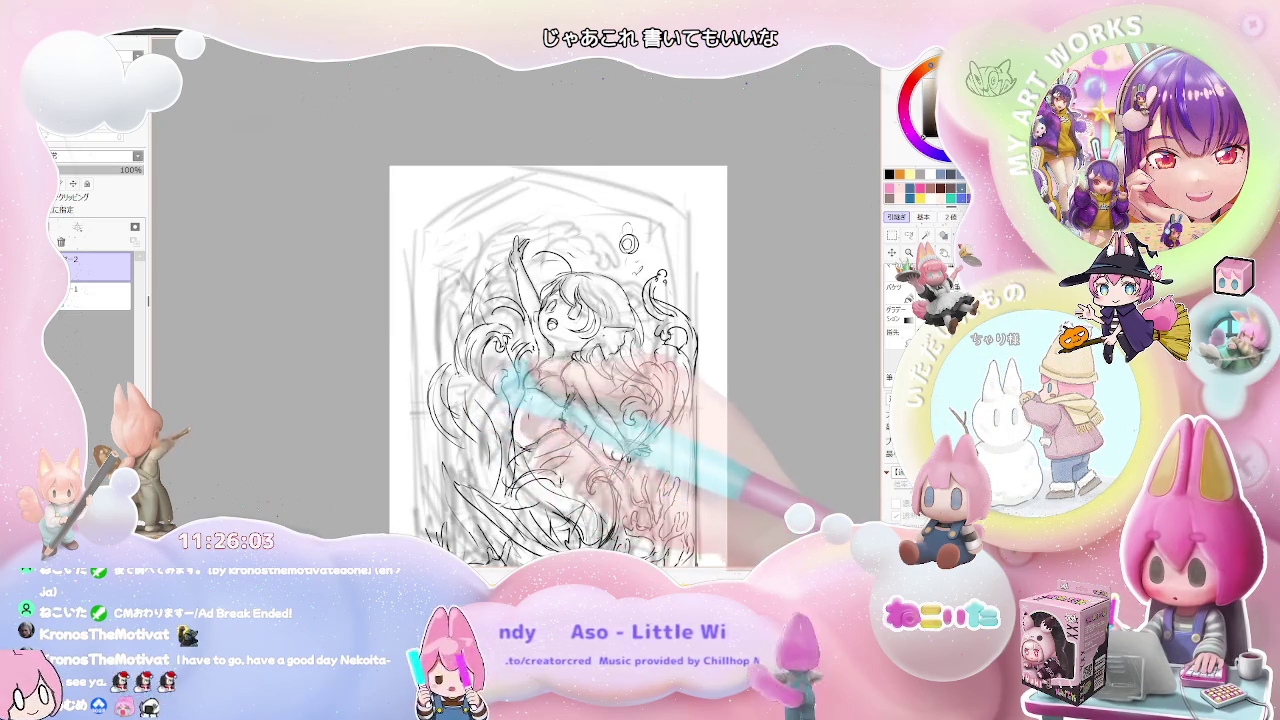
{"action": "key", "text": "ctrl+minus"}
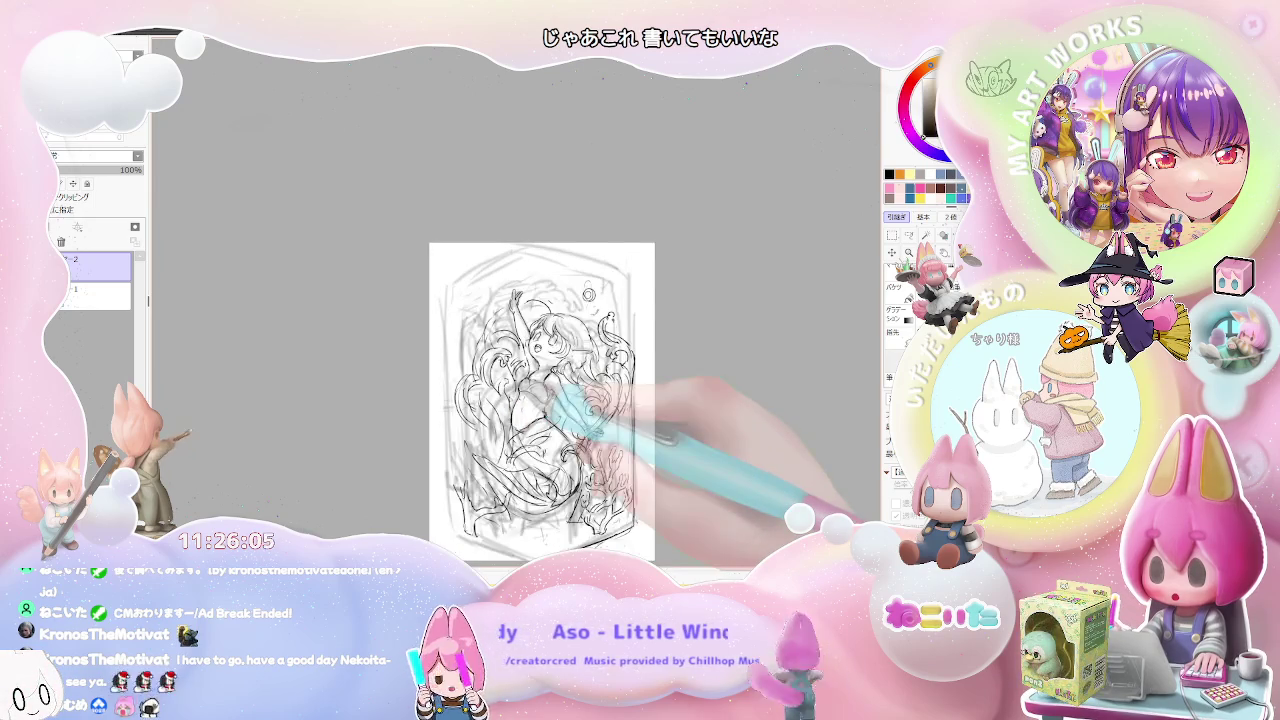
{"action": "key", "text": "ctrl+plus"}
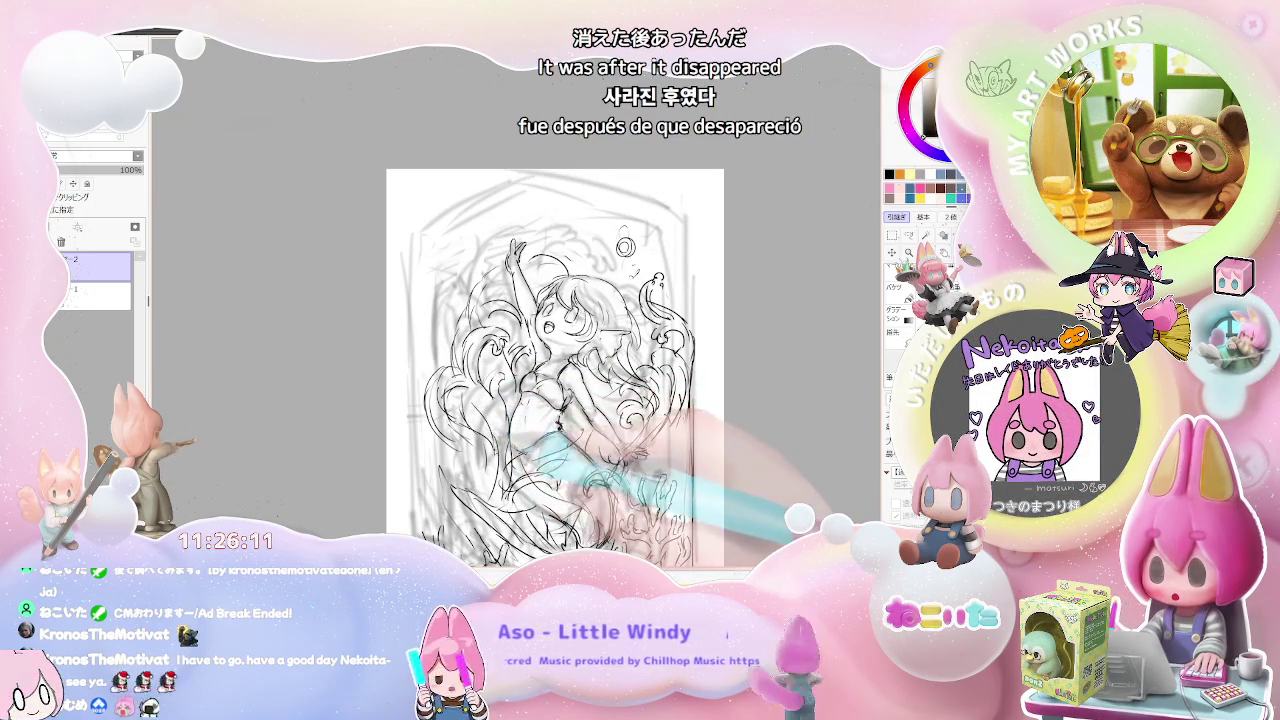
{"action": "key", "text": "ctrl+minus"}
{"action": "key", "text": "h"}
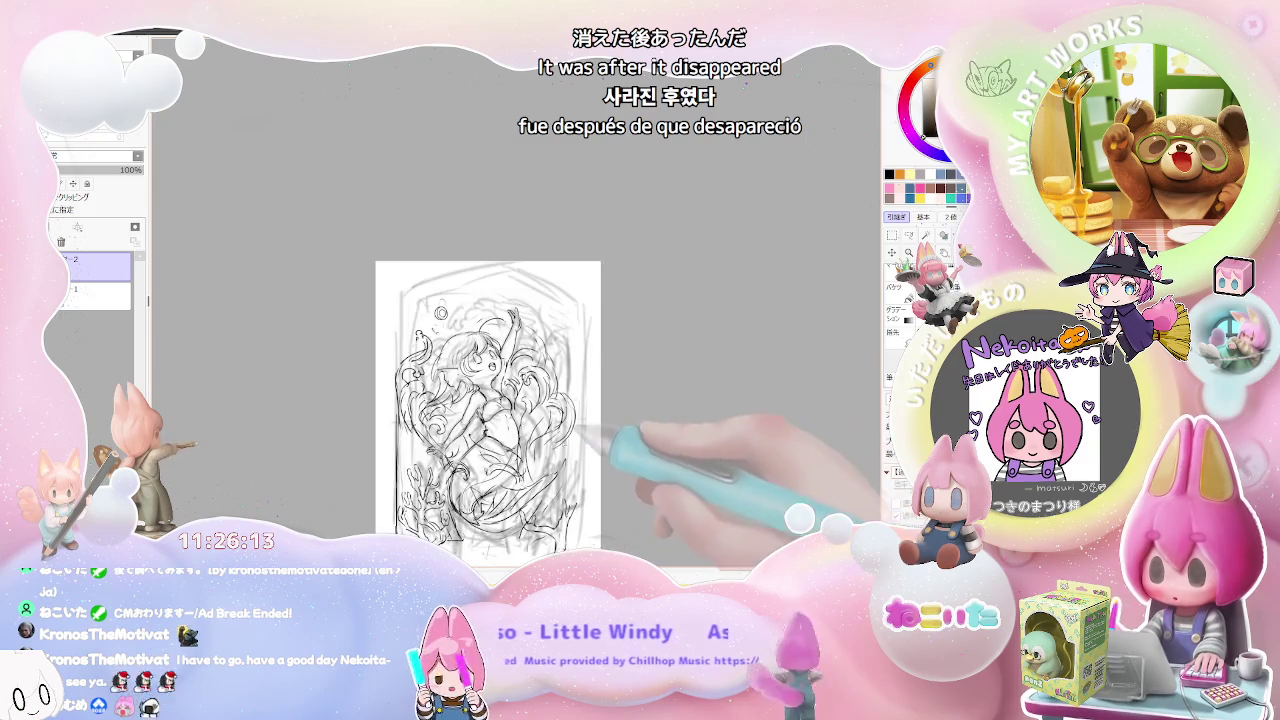
{"action": "key", "text": "ctrl+plus"}
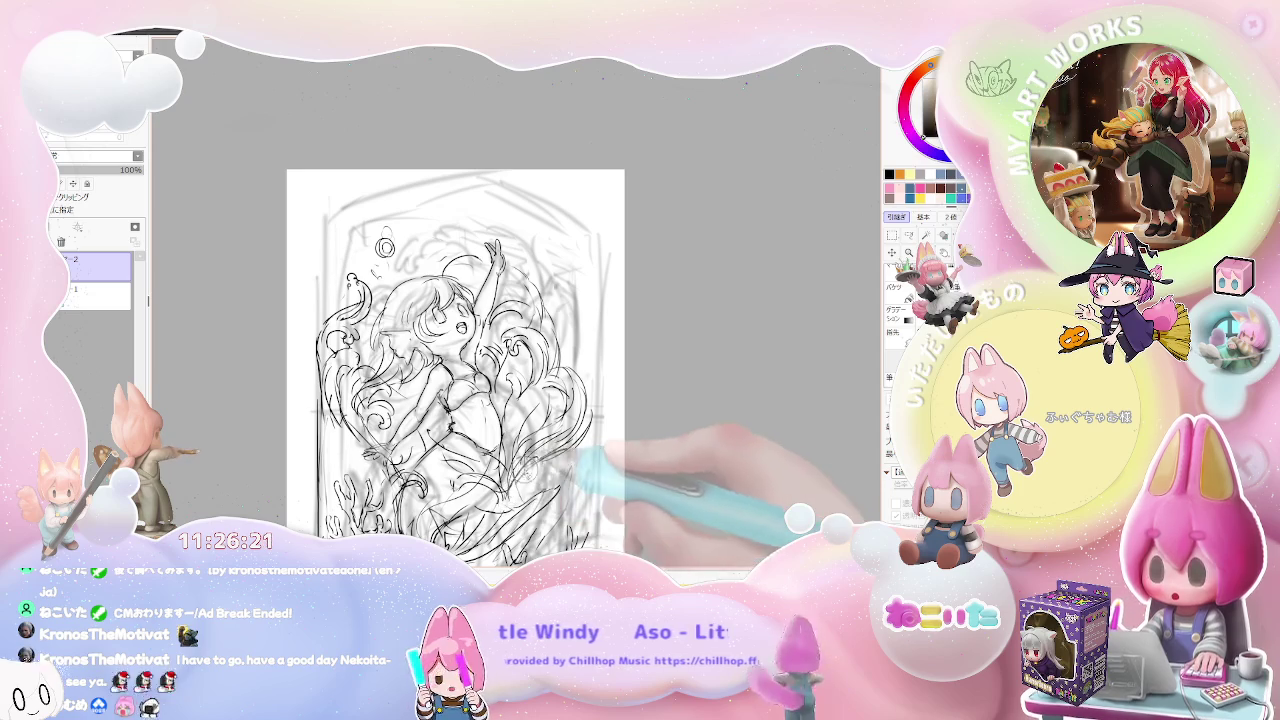
{"action": "scroll", "coordinate": [455, 365], "scroll_direction": "down", "scroll_amount": 2}
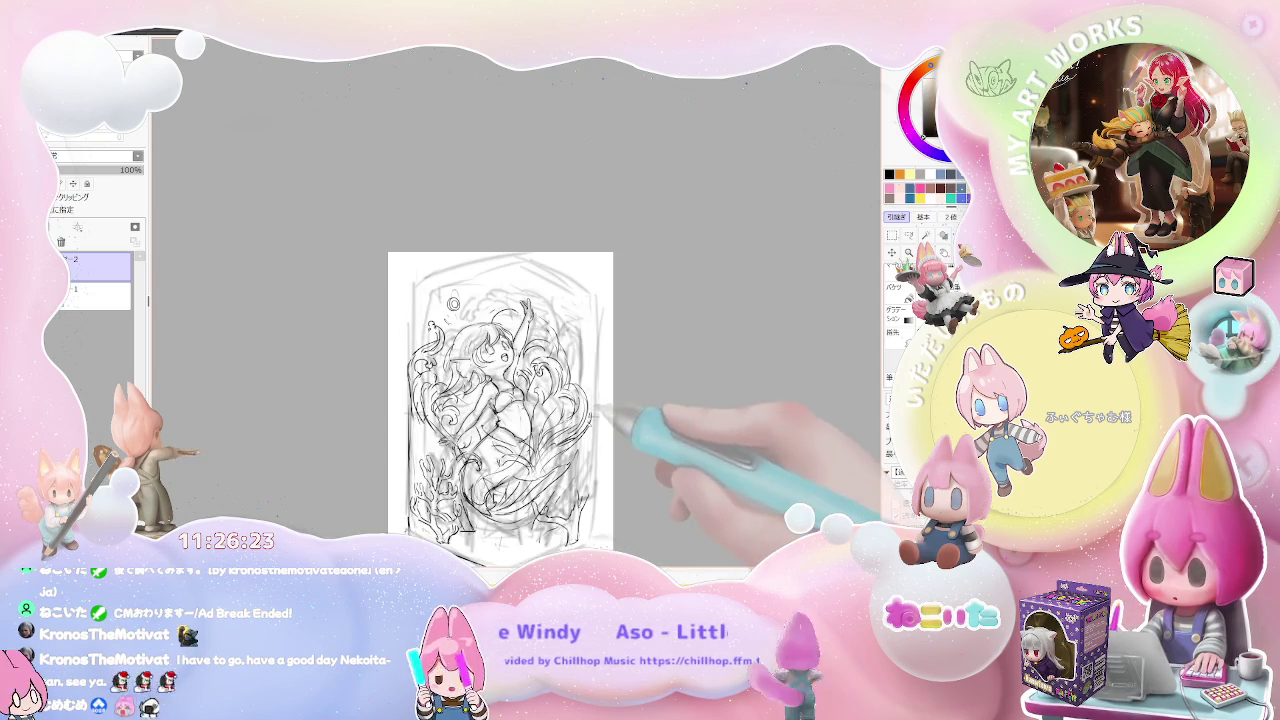
{"action": "scroll", "coordinate": [492, 340], "scroll_direction": "up", "scroll_amount": 2}
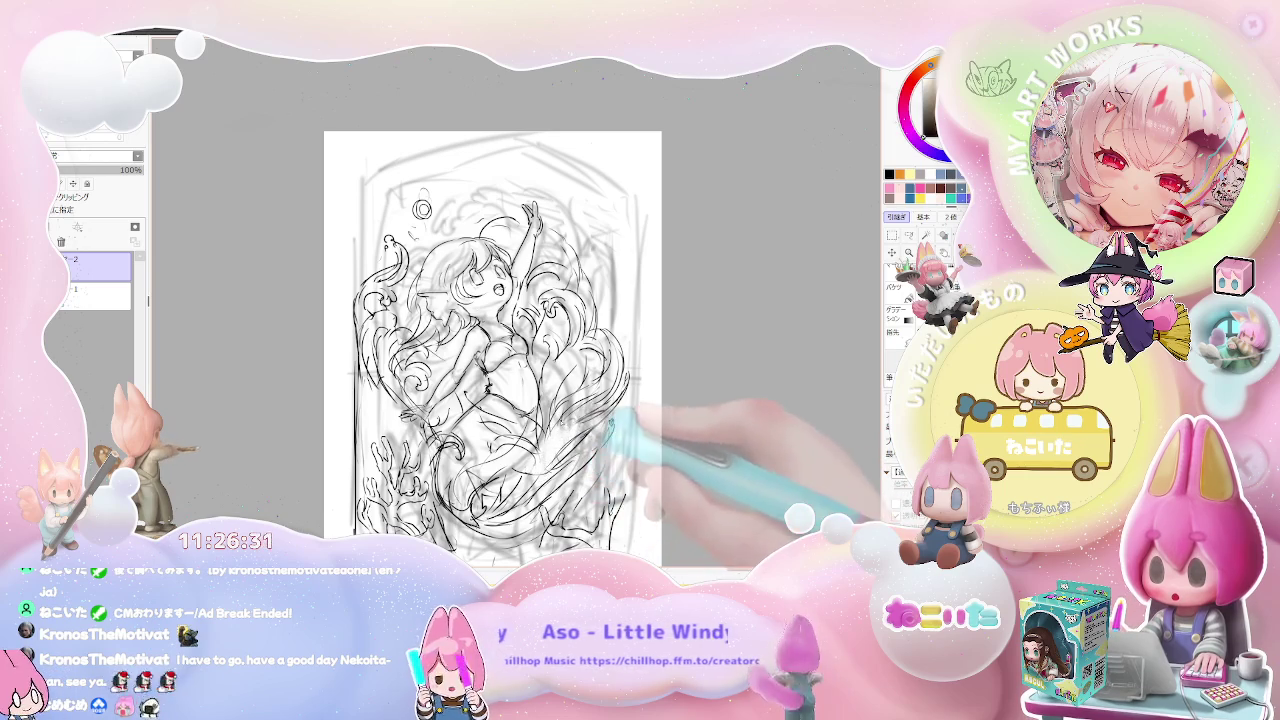
- Darken the small curl at the sketch's right edge, then zoom out to see more
{"action": "scroll", "coordinate": [561, 494], "scroll_direction": "down", "scroll_amount": 2}
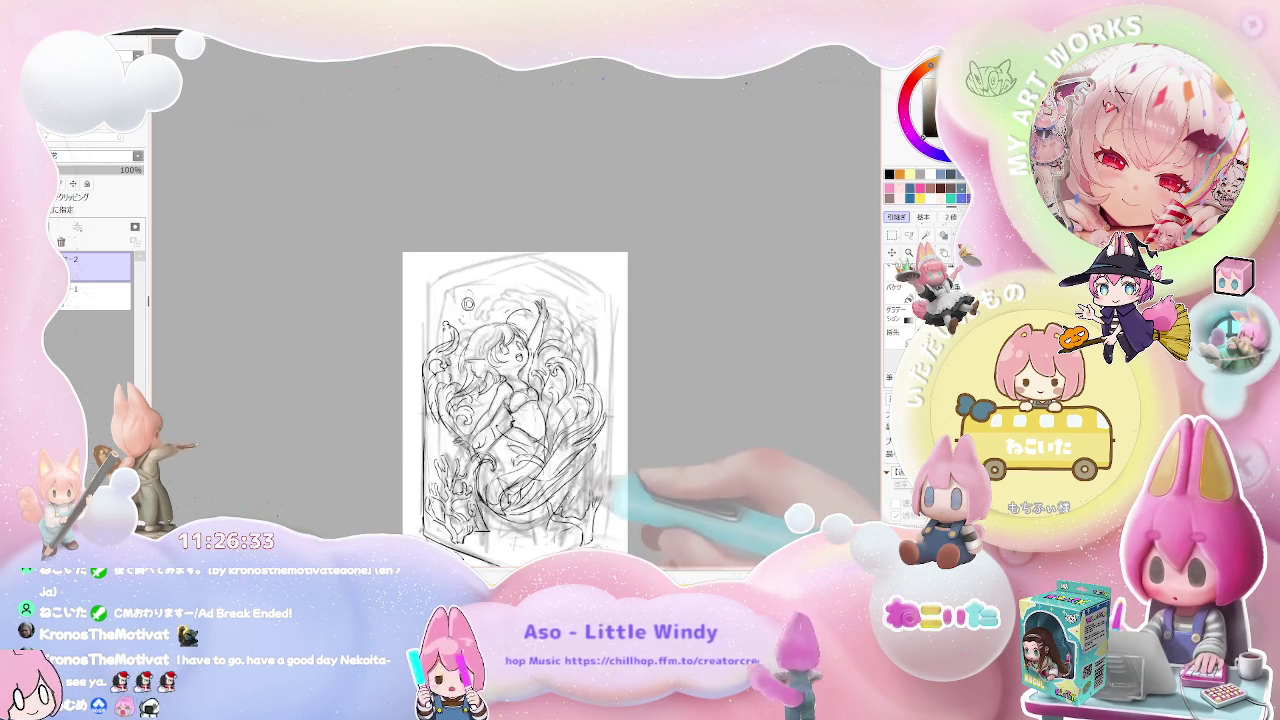
{"action": "scroll", "coordinate": [580, 487], "scroll_direction": "up", "scroll_amount": 2}
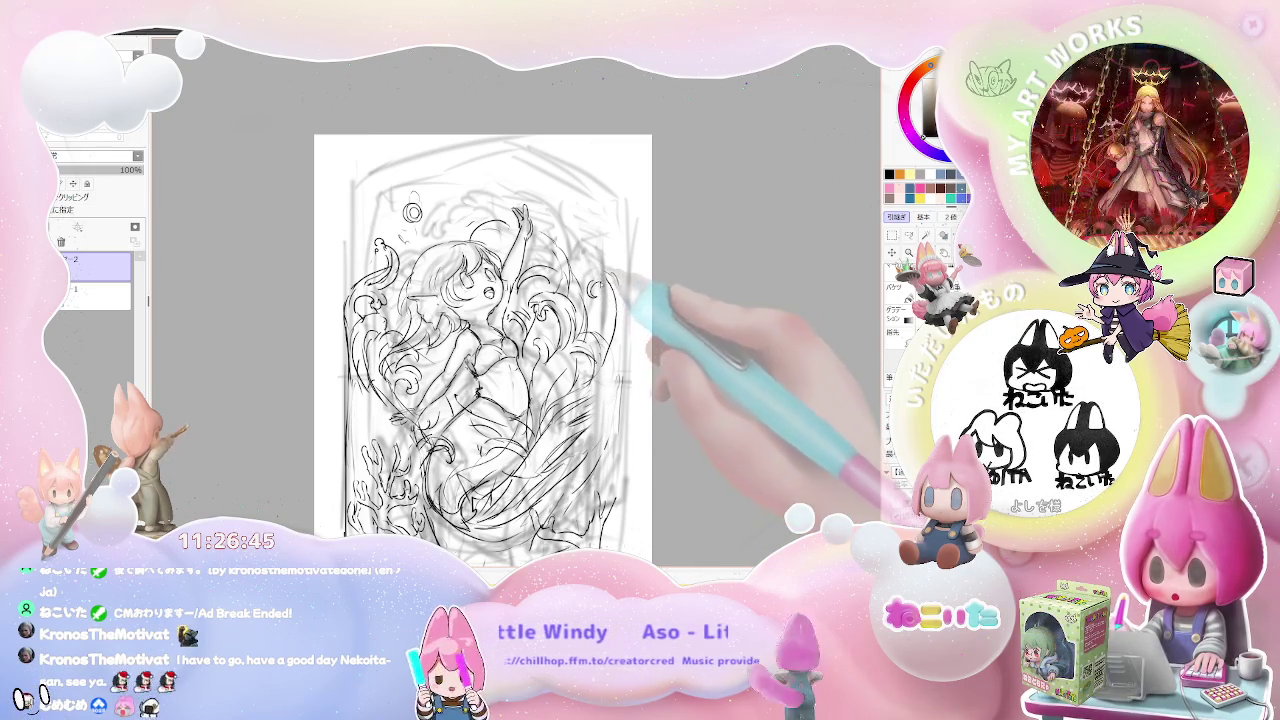
{"action": "mouse_move", "coordinate": [592, 296]}
{"action": "left_mouse_down"}
{"action": "mouse_move", "coordinate": [616, 280]}
{"action": "mouse_move", "coordinate": [622, 334]}
{"action": "left_mouse_up"}
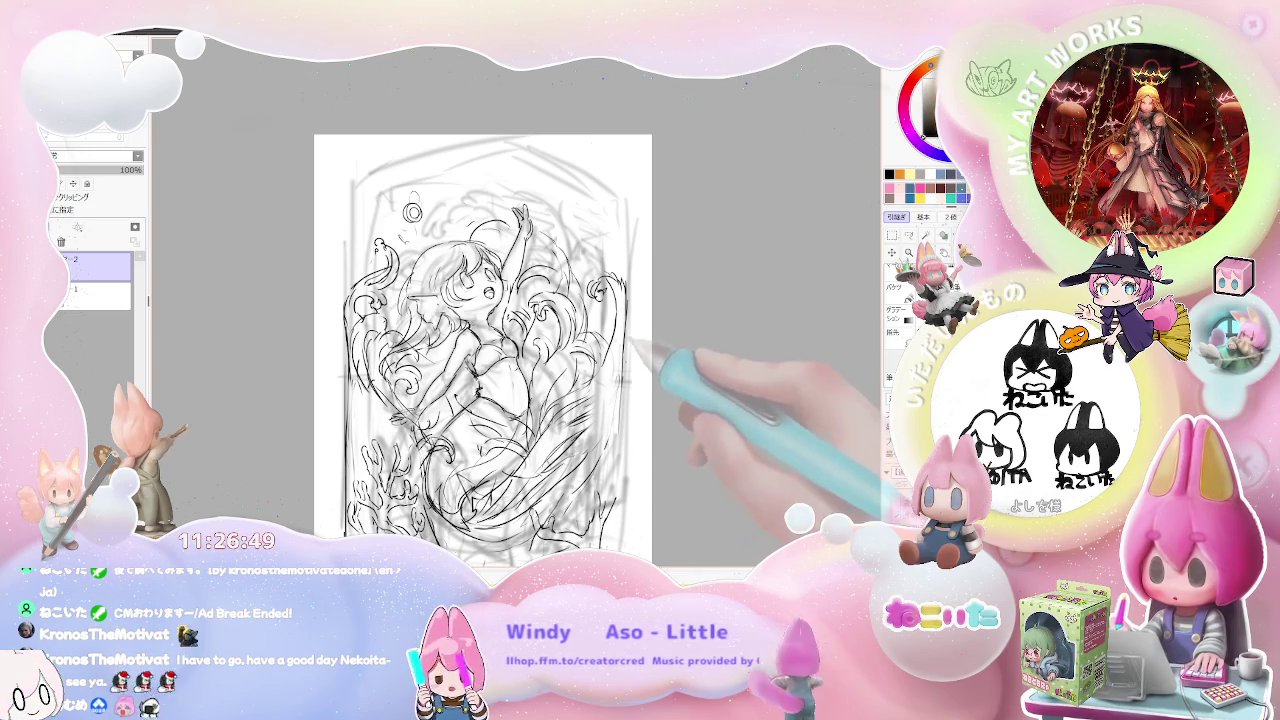
{"action": "key", "text": "ctrl+minus"}
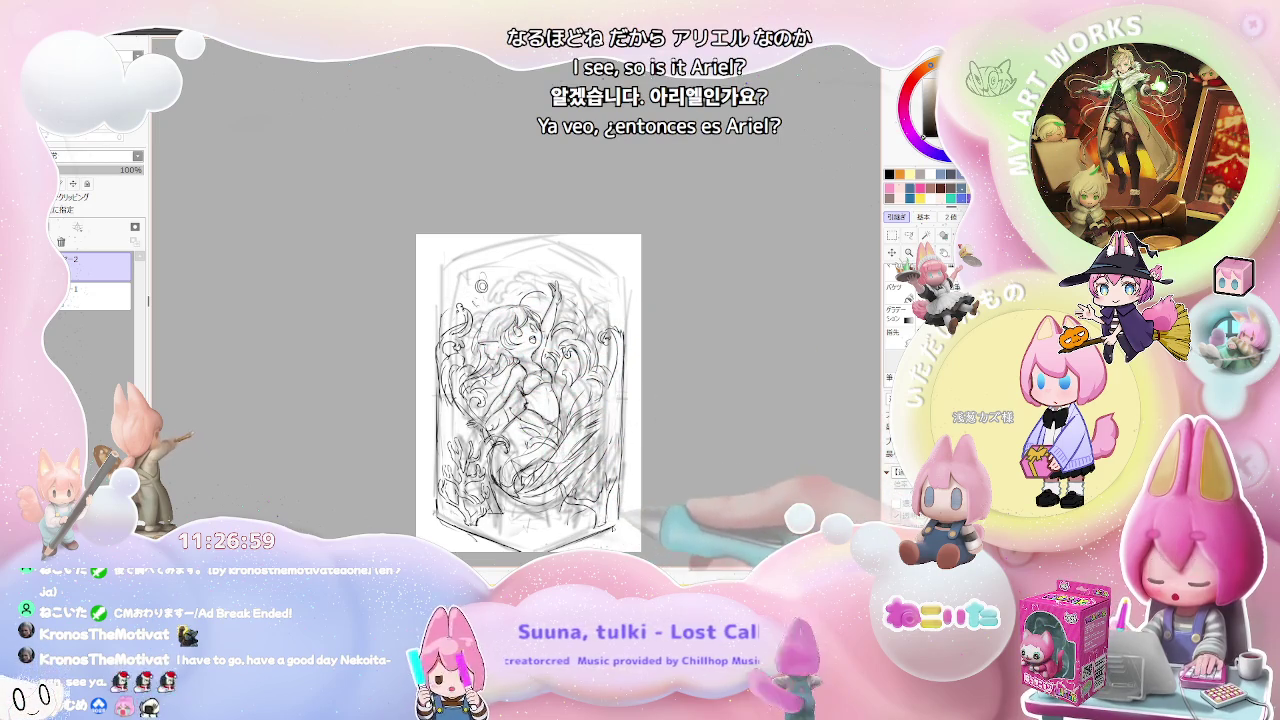
{"action": "scroll", "coordinate": [556, 552], "scroll_direction": "up", "scroll_amount": 2}
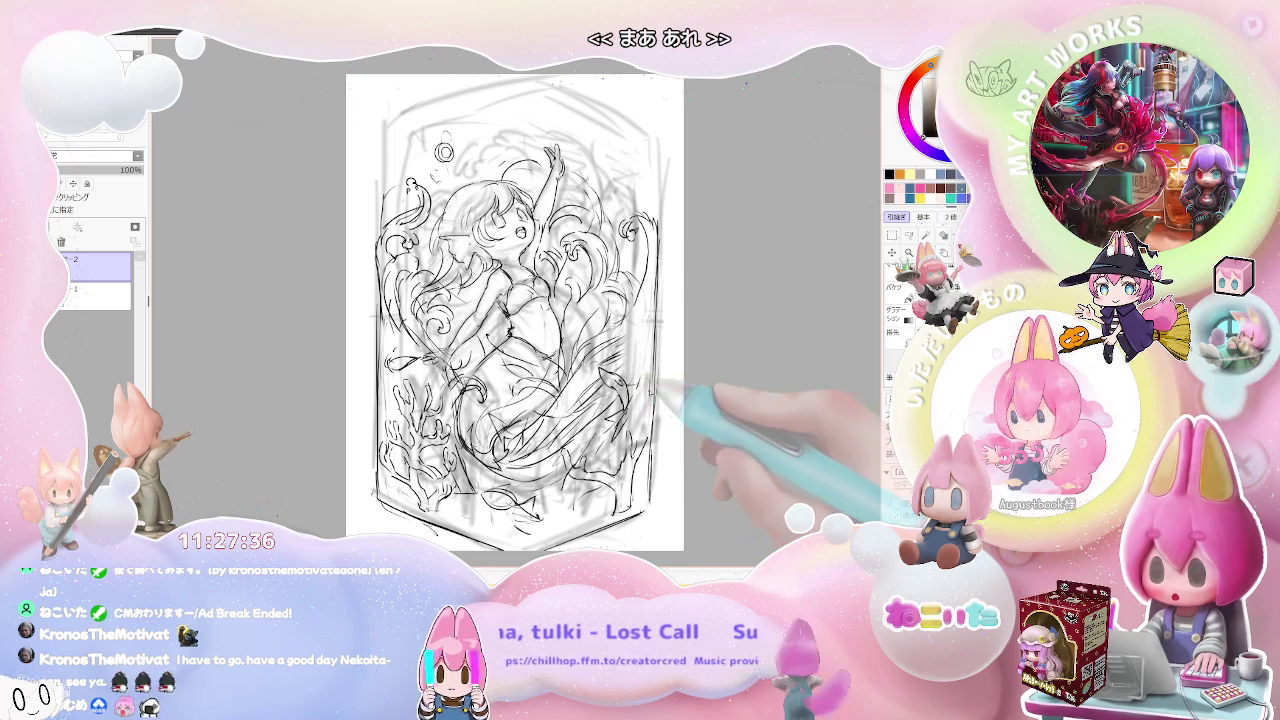
{"action": "scroll", "coordinate": [668, 403], "scroll_direction": "down", "scroll_amount": 1}
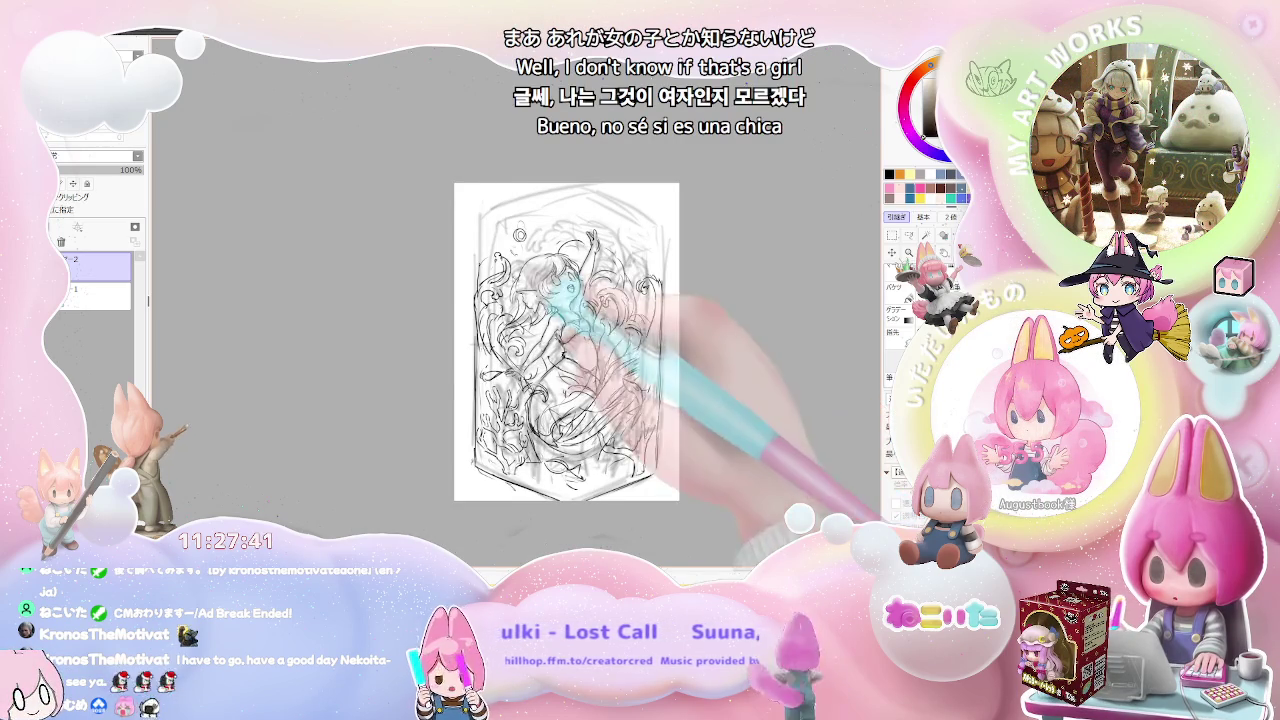
- Zoom in and tilt the canvas to a comfortable angle for inking the face and hair
{"action": "scroll", "coordinate": [668, 403], "scroll_direction": "up", "scroll_amount": 2}
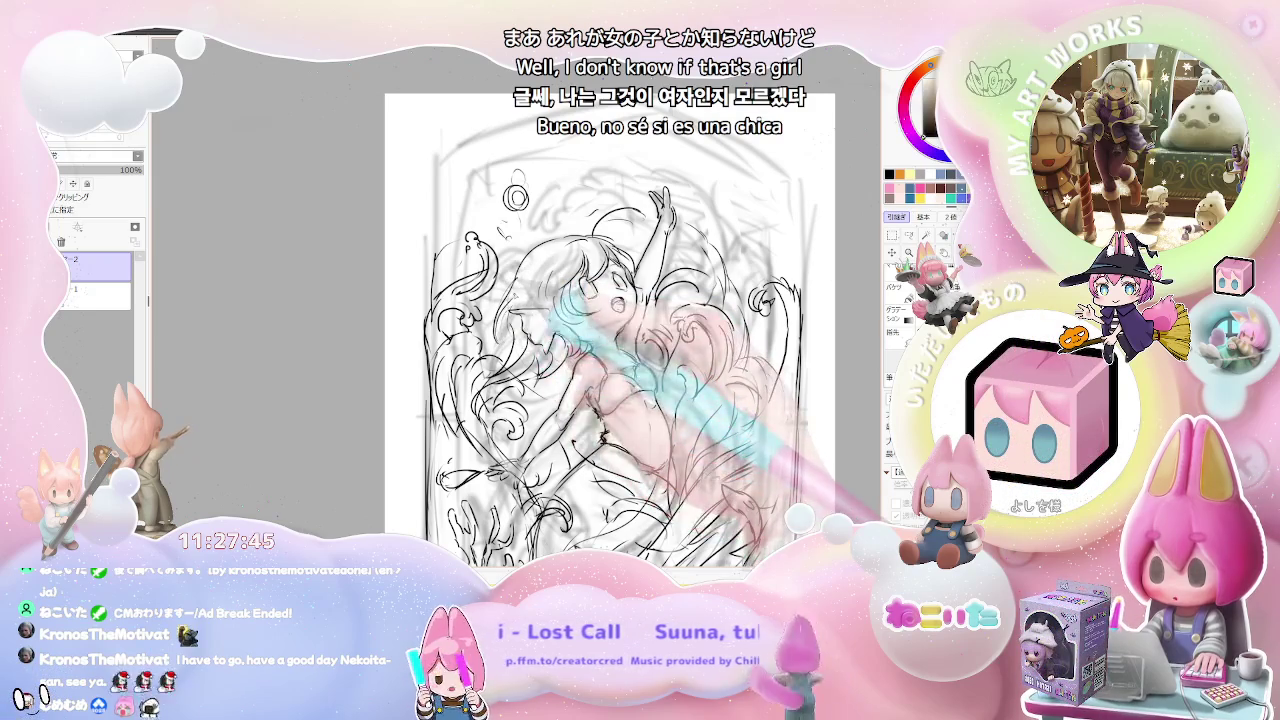
{"action": "scroll", "coordinate": [737, 346], "scroll_direction": "down", "scroll_amount": 1}
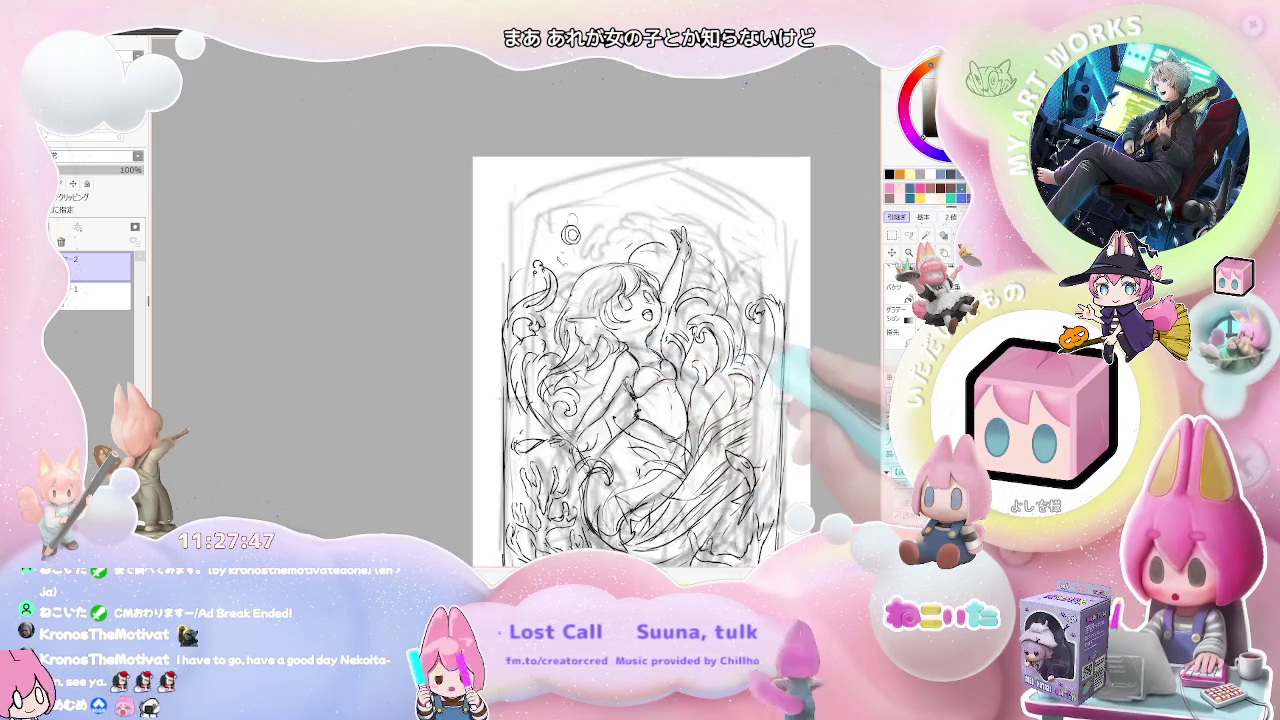
{"action": "scroll", "coordinate": [640, 360], "scroll_direction": "up", "scroll_amount": 1}
{"action": "key", "text": "Delete"}
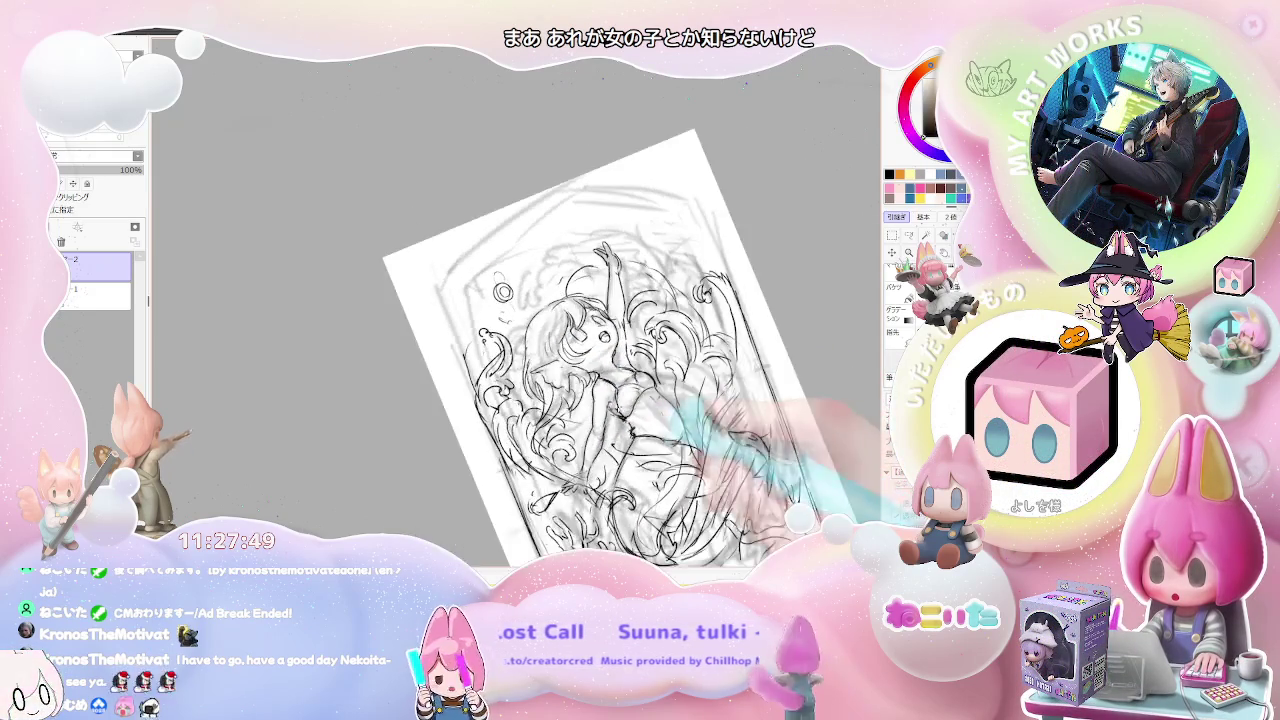
{"action": "scroll", "coordinate": [600, 330], "scroll_direction": "up", "scroll_amount": 1}
{"action": "scroll", "coordinate": [530, 352], "scroll_direction": "up", "scroll_amount": 2}
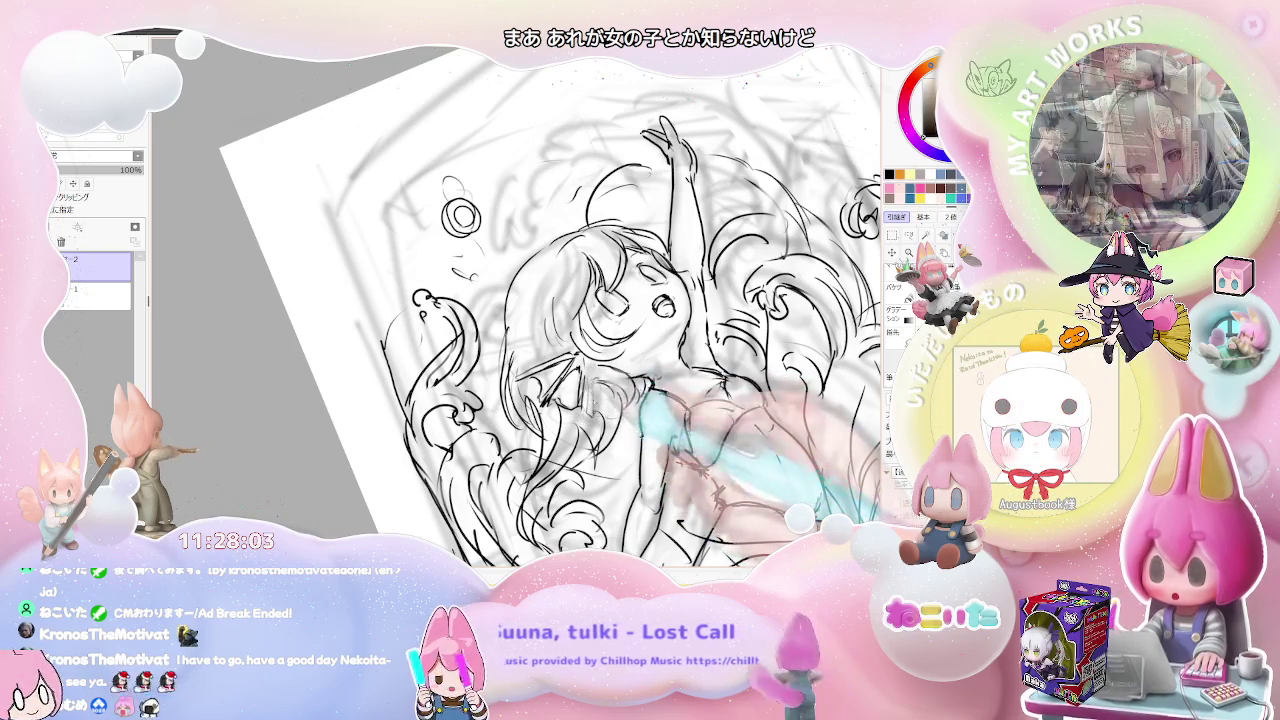
- Zoom out, reset the tilted page upright, recentre it and zoom back in on the sketch
{"action": "key", "text": "minus"}
{"action": "key", "text": "minus"}
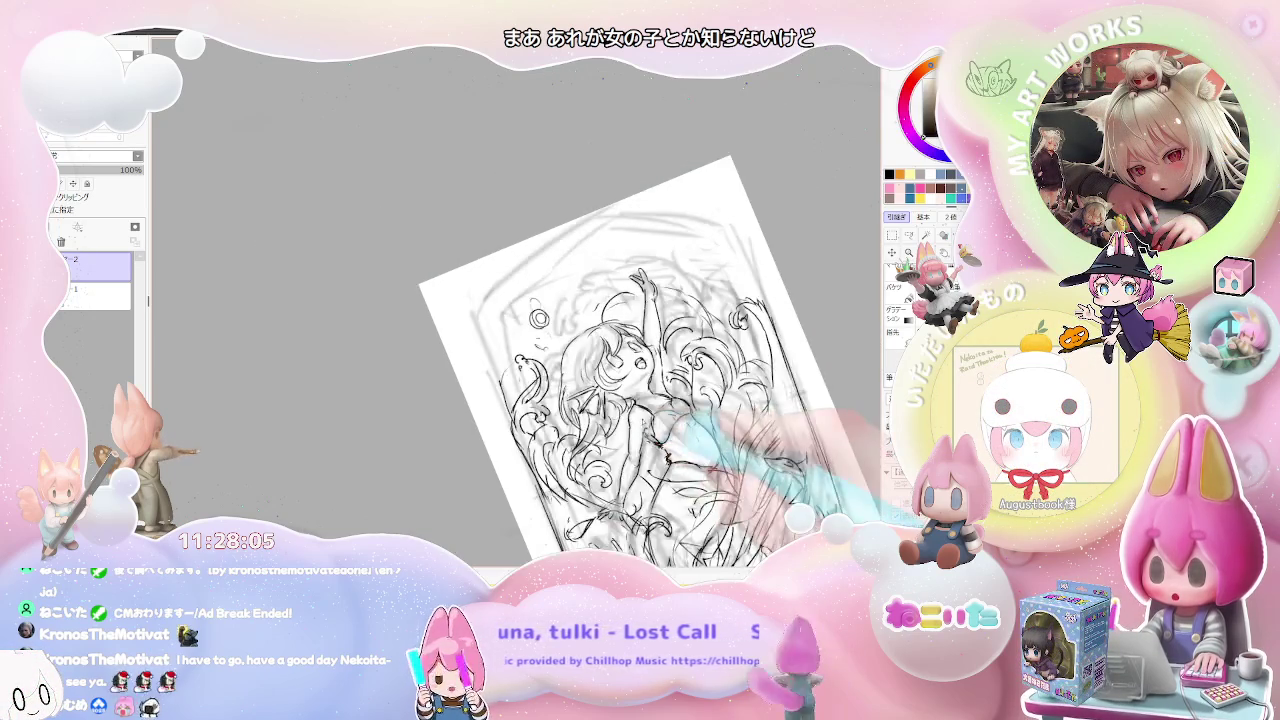
{"action": "key", "text": "minus"}
{"action": "key", "text": "Delete"}
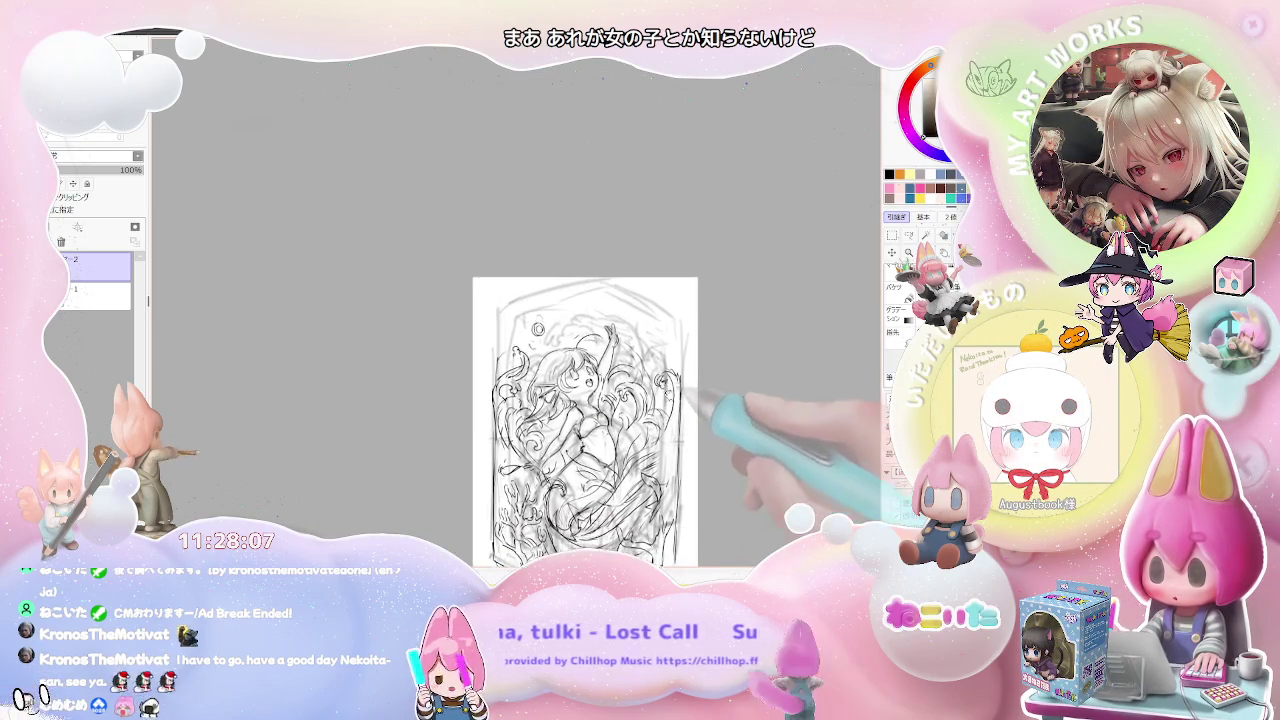
{"action": "left_click_drag", "start_coordinate": [806, 471], "coordinate": [662, 405]}
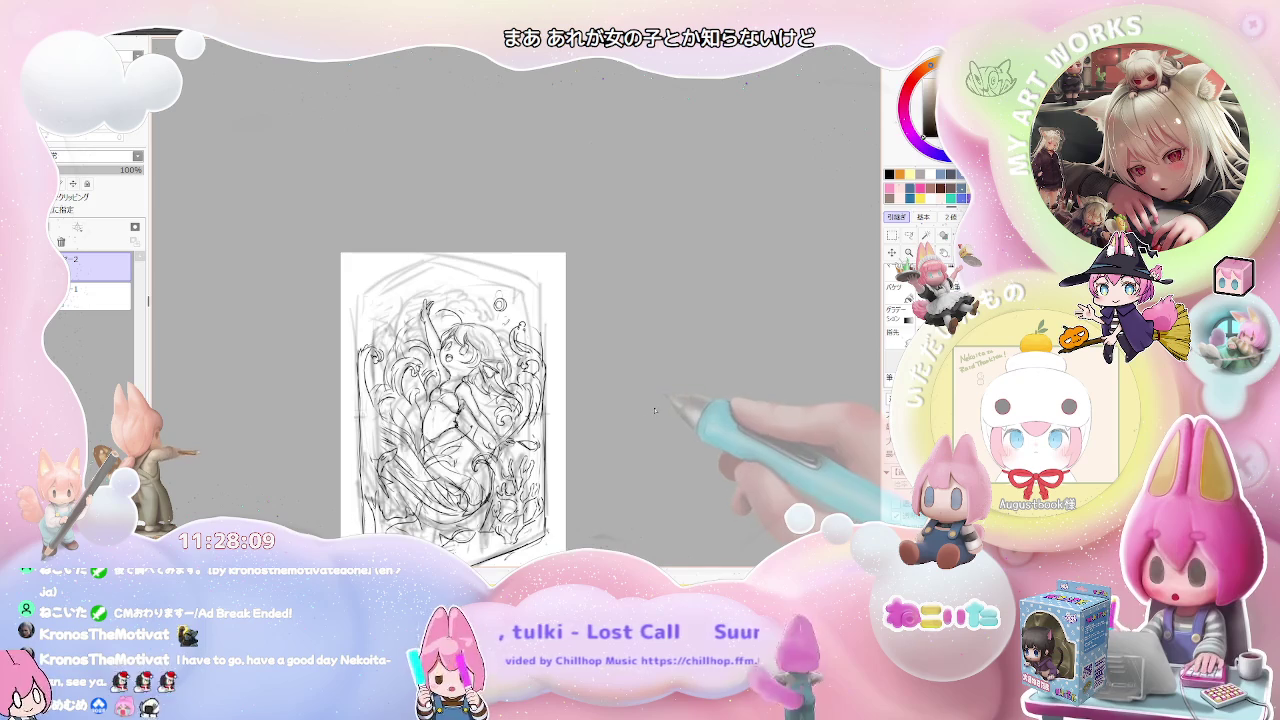
{"action": "key", "text": "plus"}
{"action": "key", "text": "plus"}
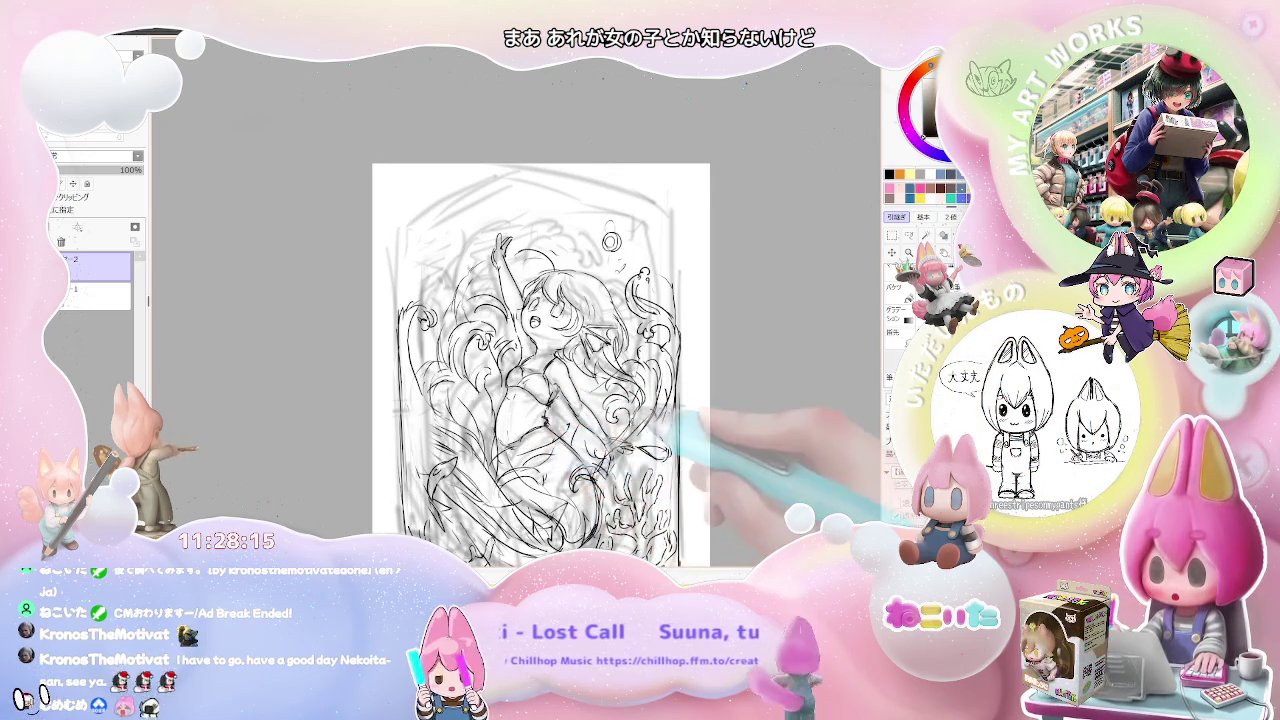
- Compare the whole page with a close-up of the mermaid, then mirror the view to check balance
{"action": "key", "text": "minus"}
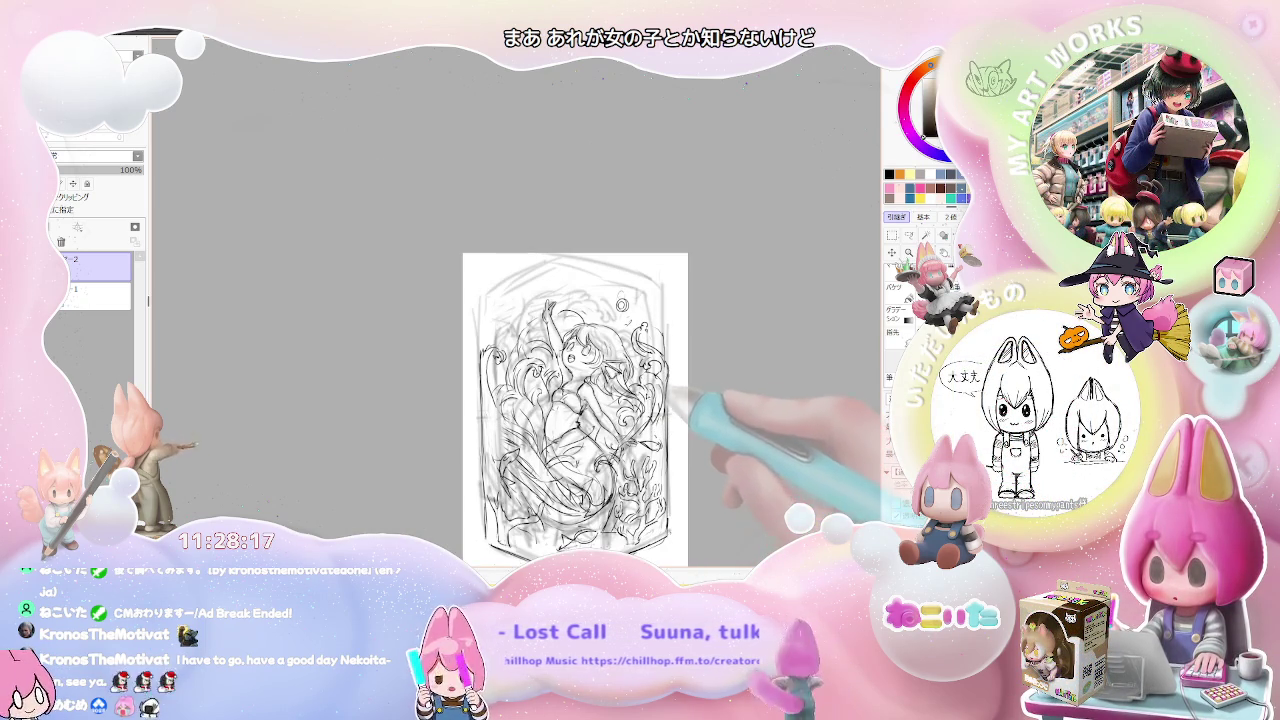
{"action": "key", "text": "plus"}
{"action": "key", "text": "plus"}
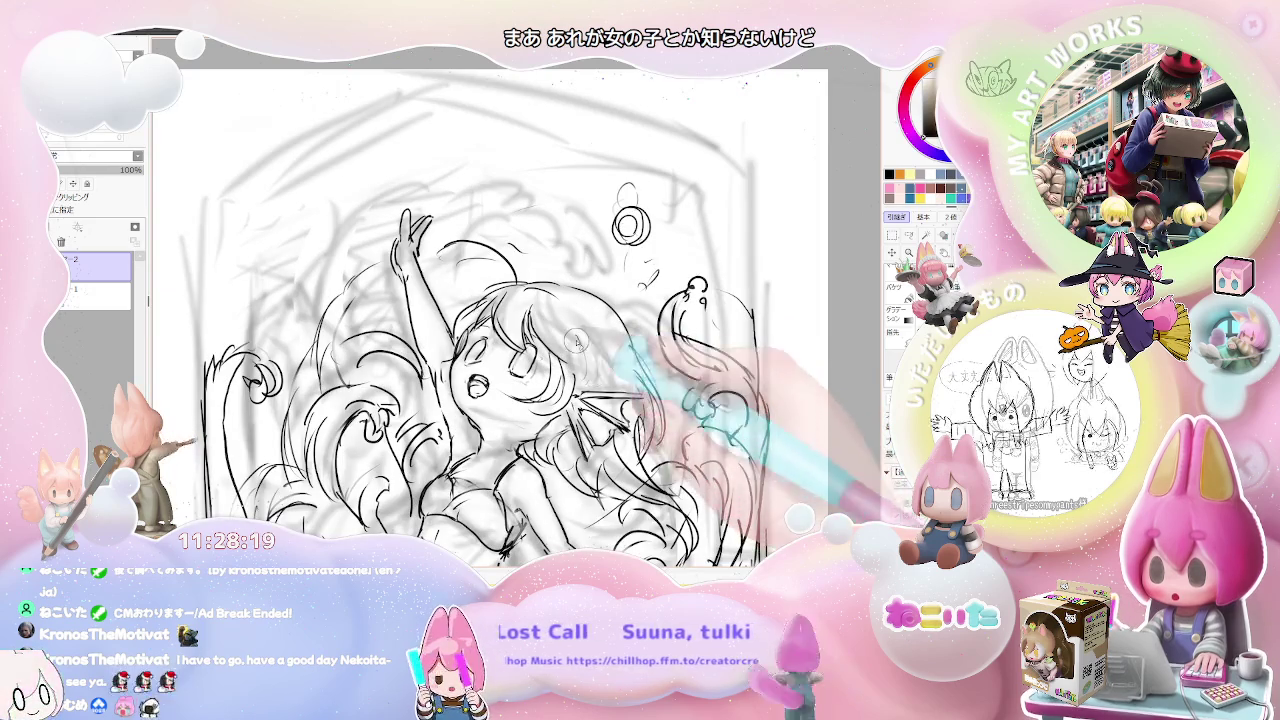
{"action": "key", "text": "minus"}
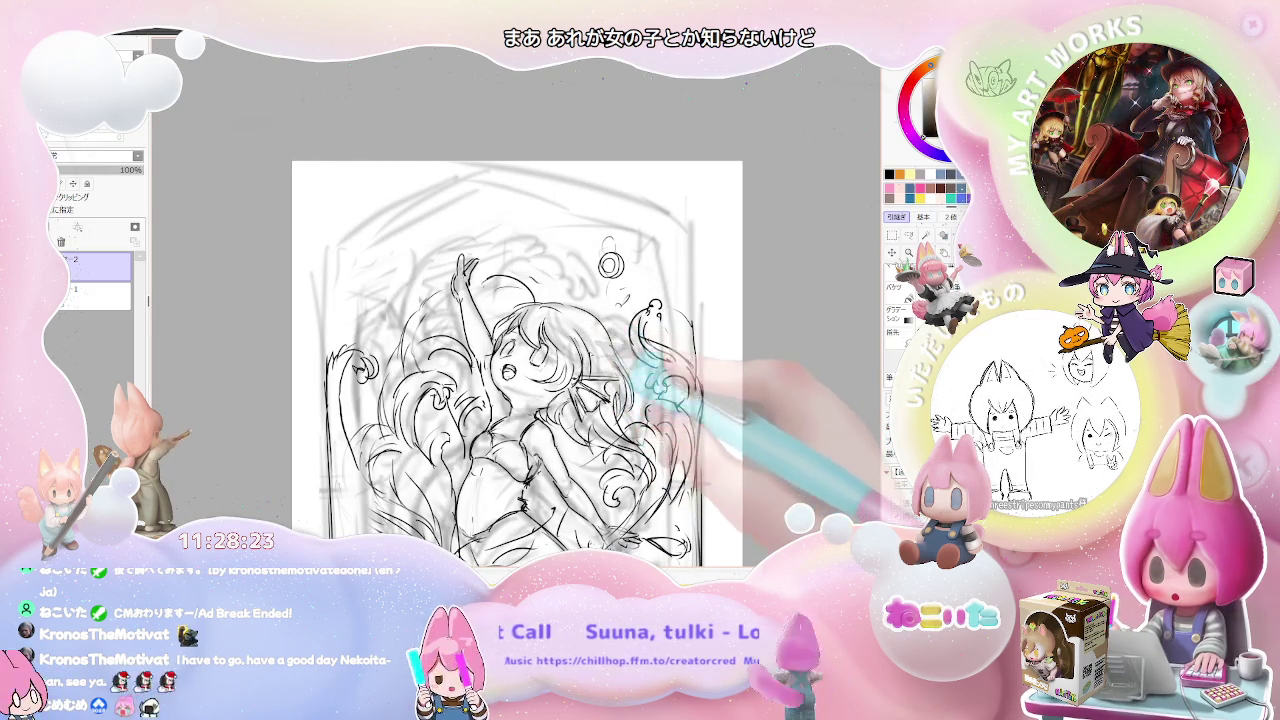
{"action": "key", "text": "minus"}
{"action": "key", "text": "h"}
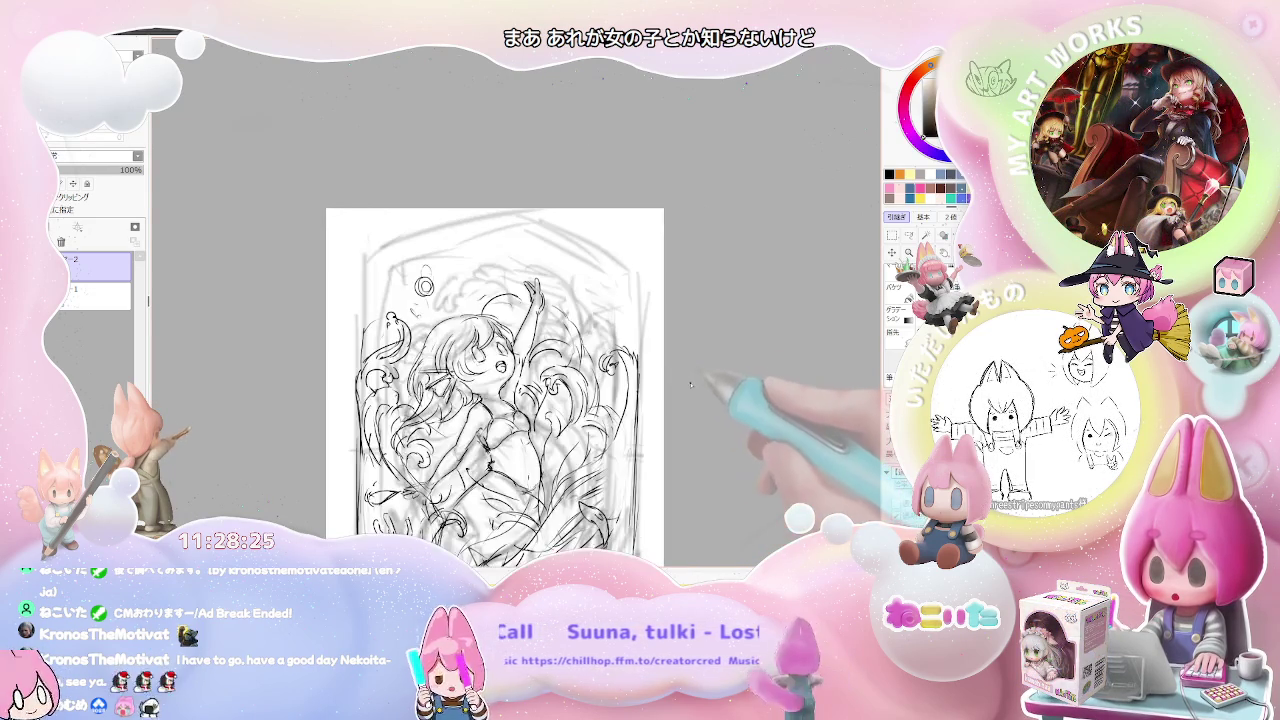
- Pan and zoom in on the mermaid's upper body, then zoom out and shift the page left
{"action": "left_click_drag", "start_coordinate": [678, 395], "coordinate": [810, 424]}
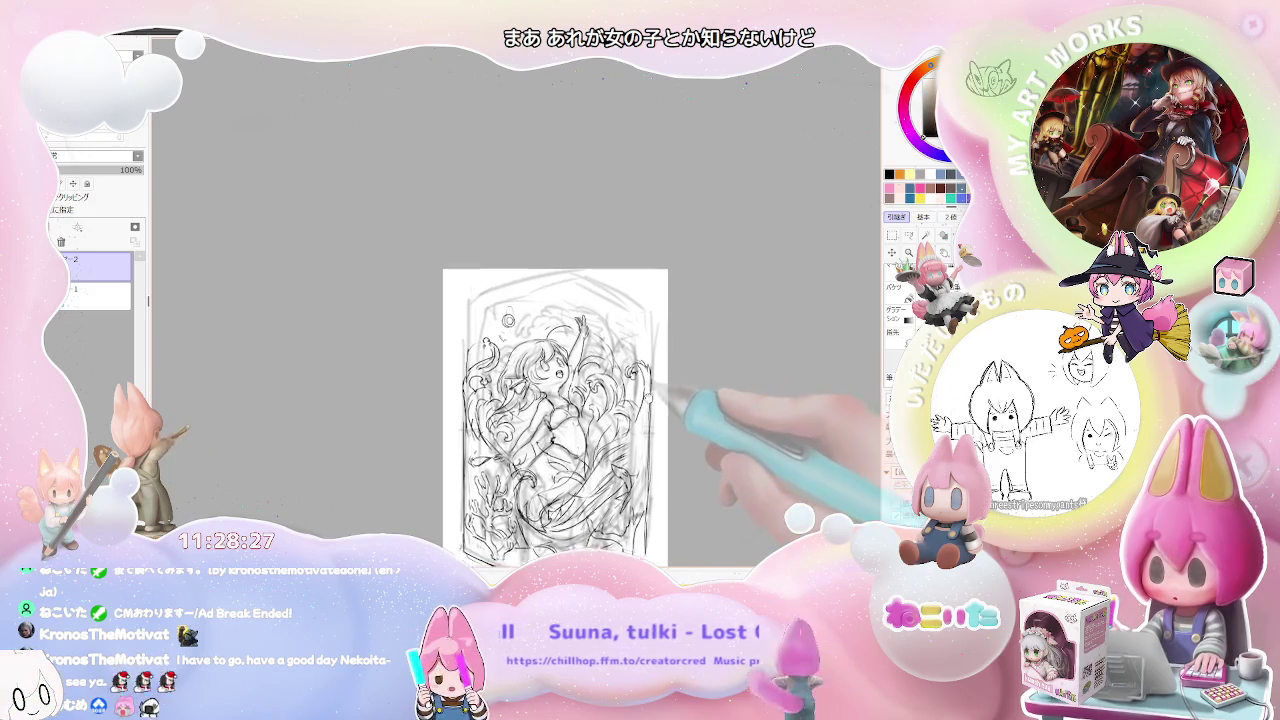
{"action": "key", "text": "plus"}
{"action": "key", "text": "plus"}
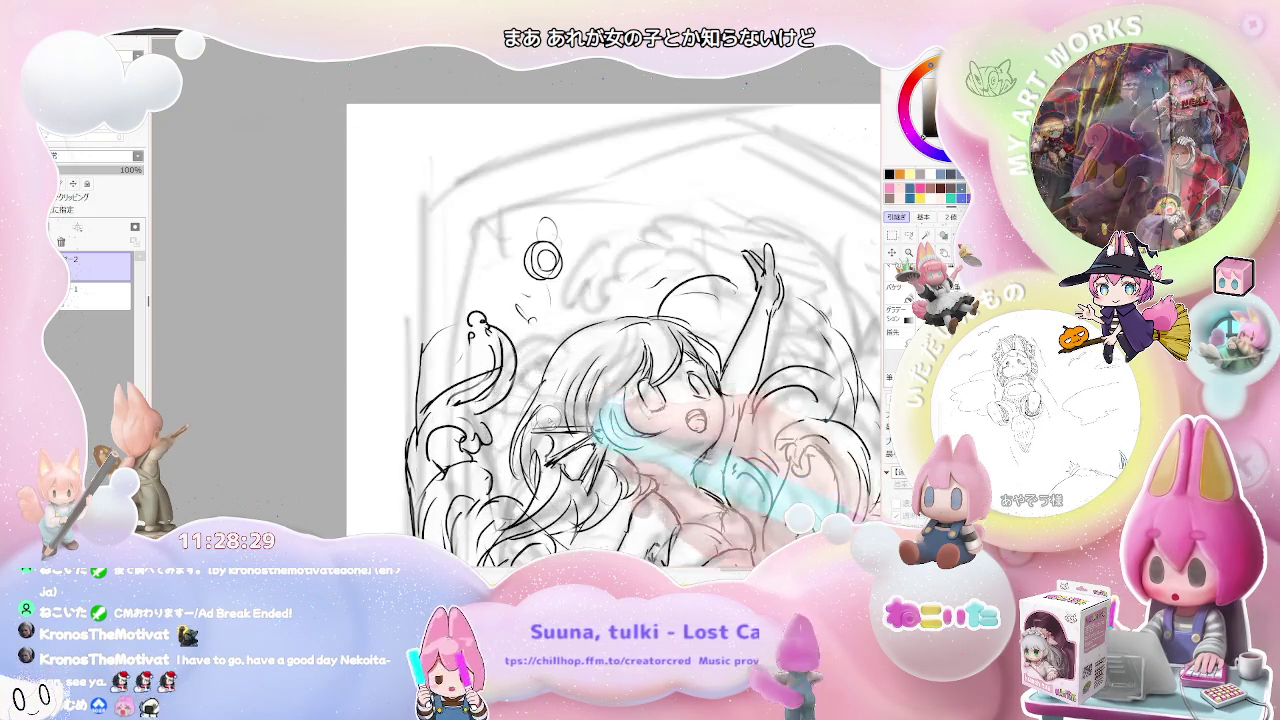
{"action": "key", "text": "minus"}
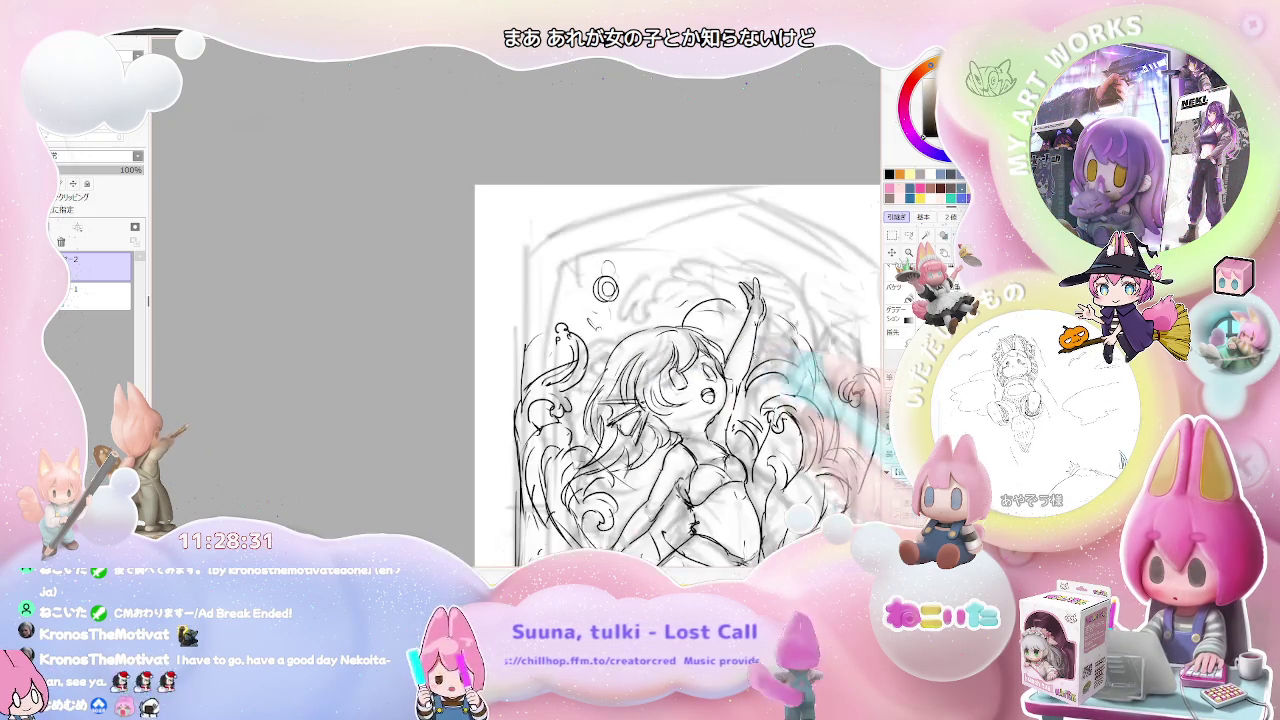
{"action": "key", "text": "minus"}
{"action": "left_click_drag", "start_coordinate": [740, 400], "coordinate": [613, 420]}
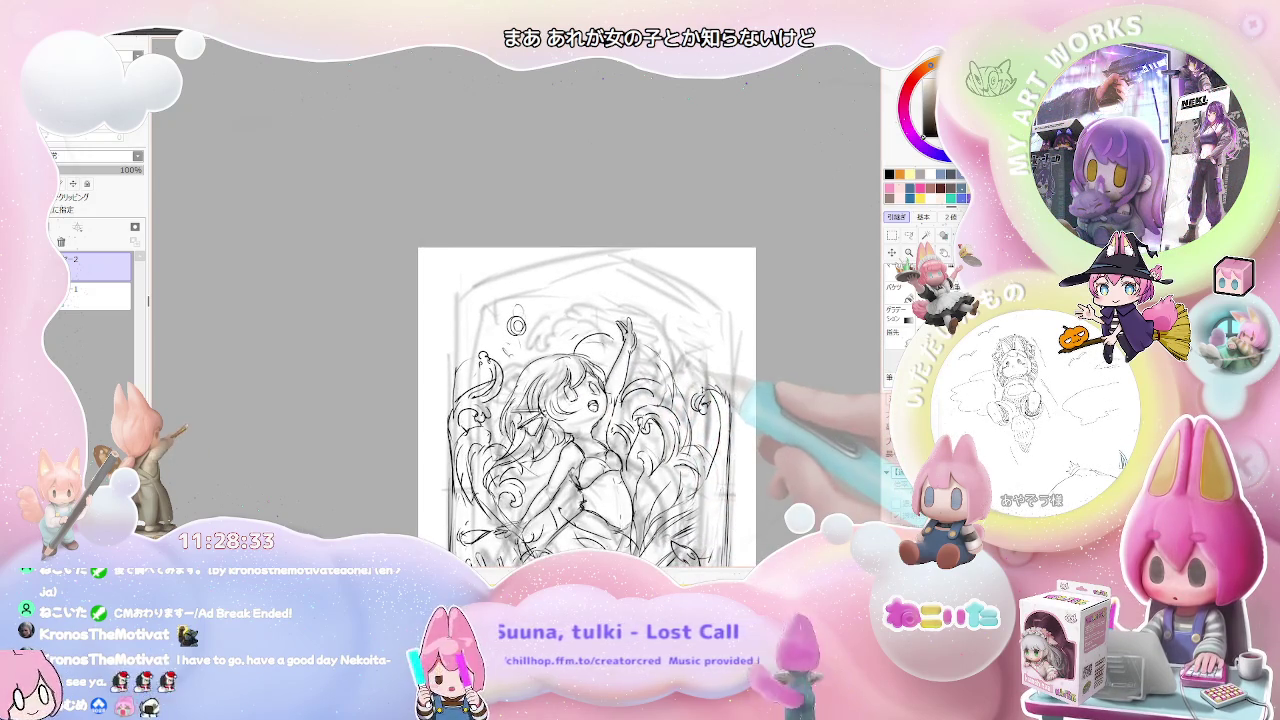
- Zoom out to view the full sketch, then step back in slightly
{"action": "scroll", "coordinate": [702, 390], "scroll_direction": "down", "scroll_amount": 1}
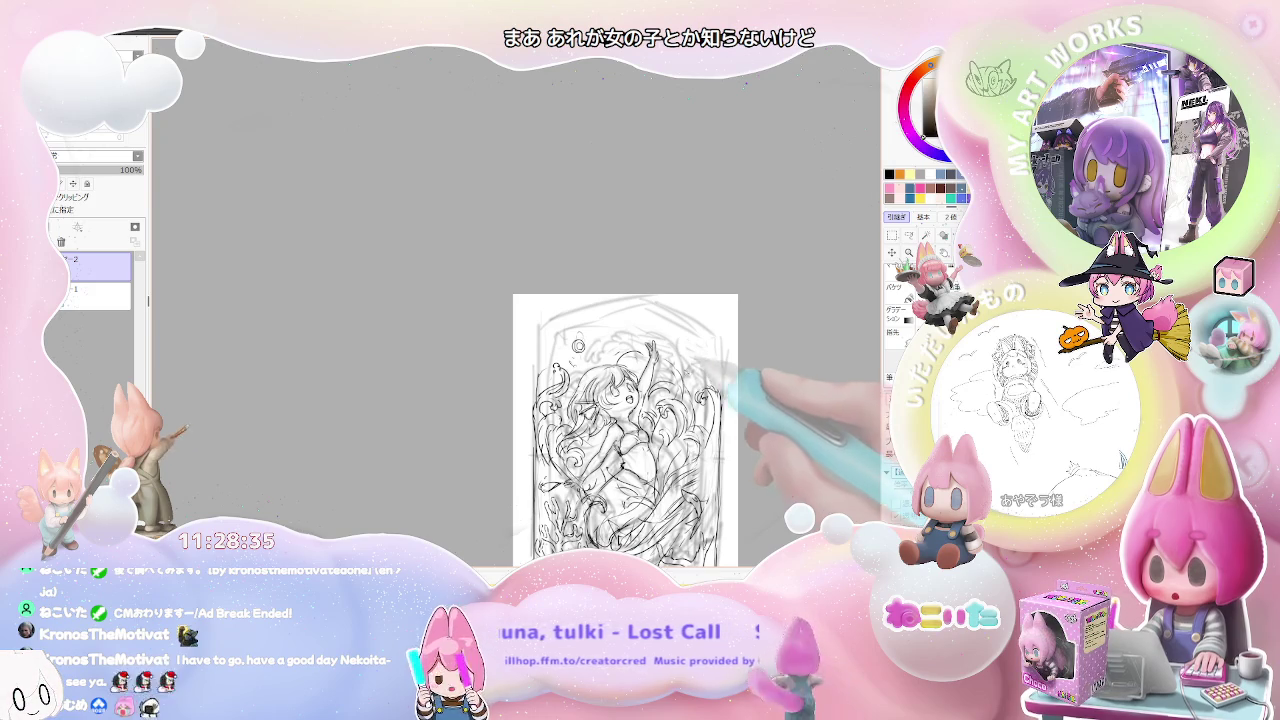
{"action": "scroll", "coordinate": [639, 348], "scroll_direction": "up", "scroll_amount": 2}
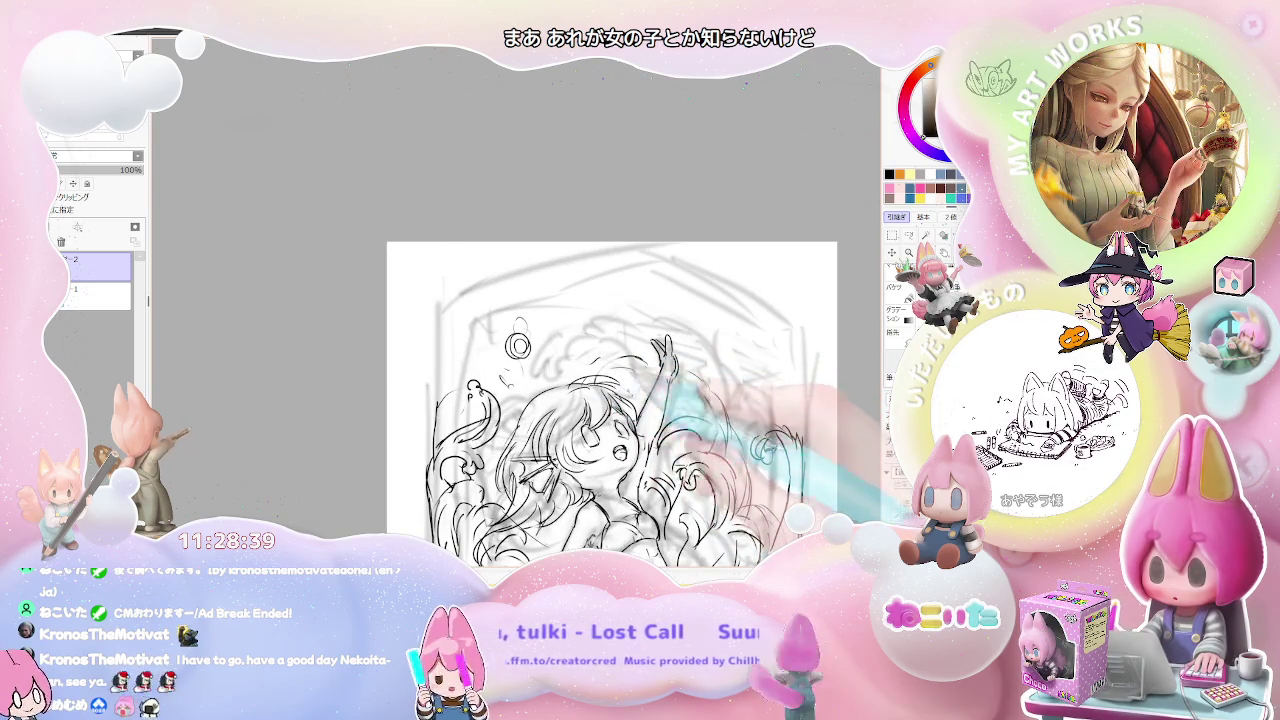
{"action": "scroll", "coordinate": [715, 409], "scroll_direction": "down", "scroll_amount": 1}
{"action": "scroll", "coordinate": [715, 409], "scroll_direction": "down", "scroll_amount": 2}
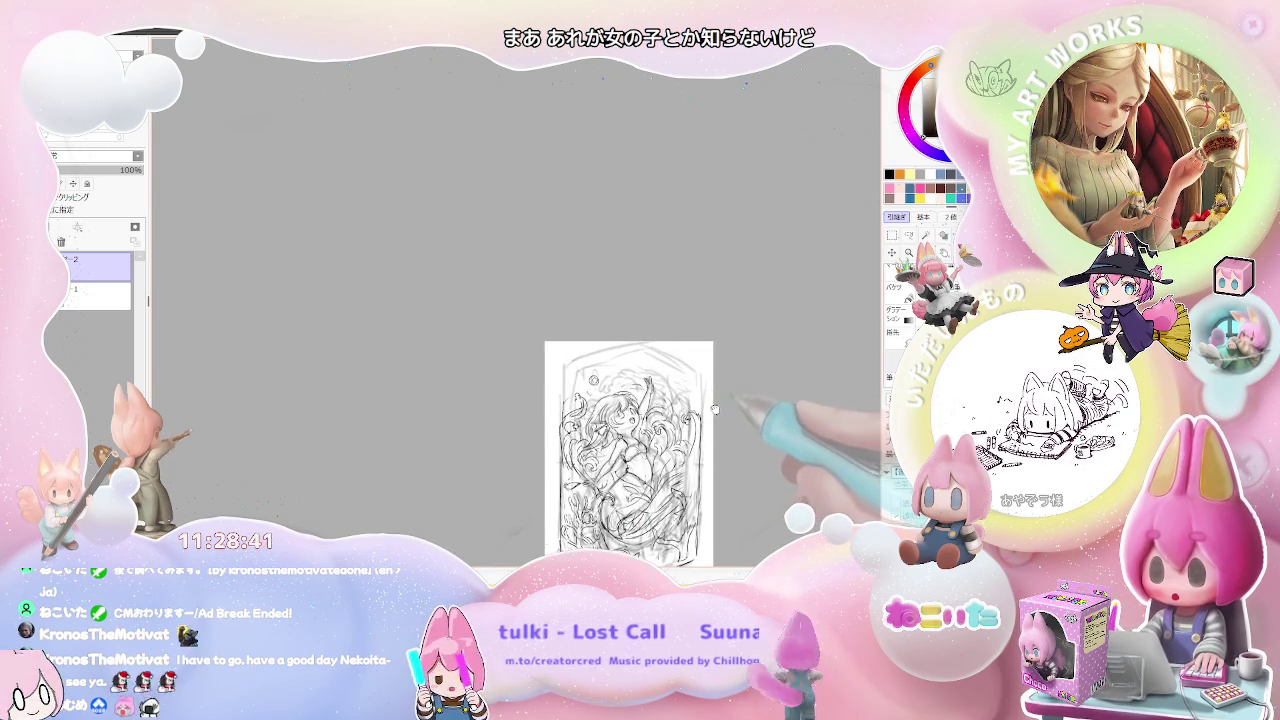
{"action": "scroll", "coordinate": [626, 373], "scroll_direction": "up", "scroll_amount": 1}
{"action": "scroll", "coordinate": [626, 373], "scroll_direction": "up", "scroll_amount": 1}
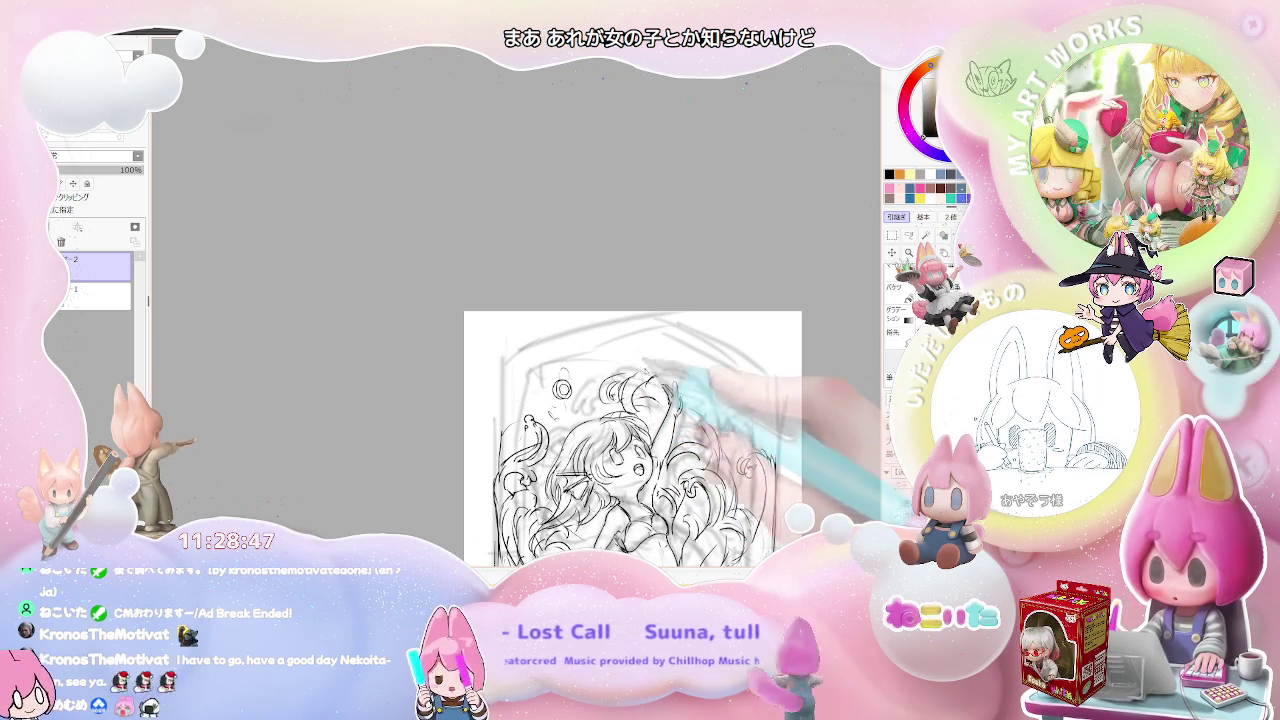
{"action": "key", "text": "ctrl+minus"}
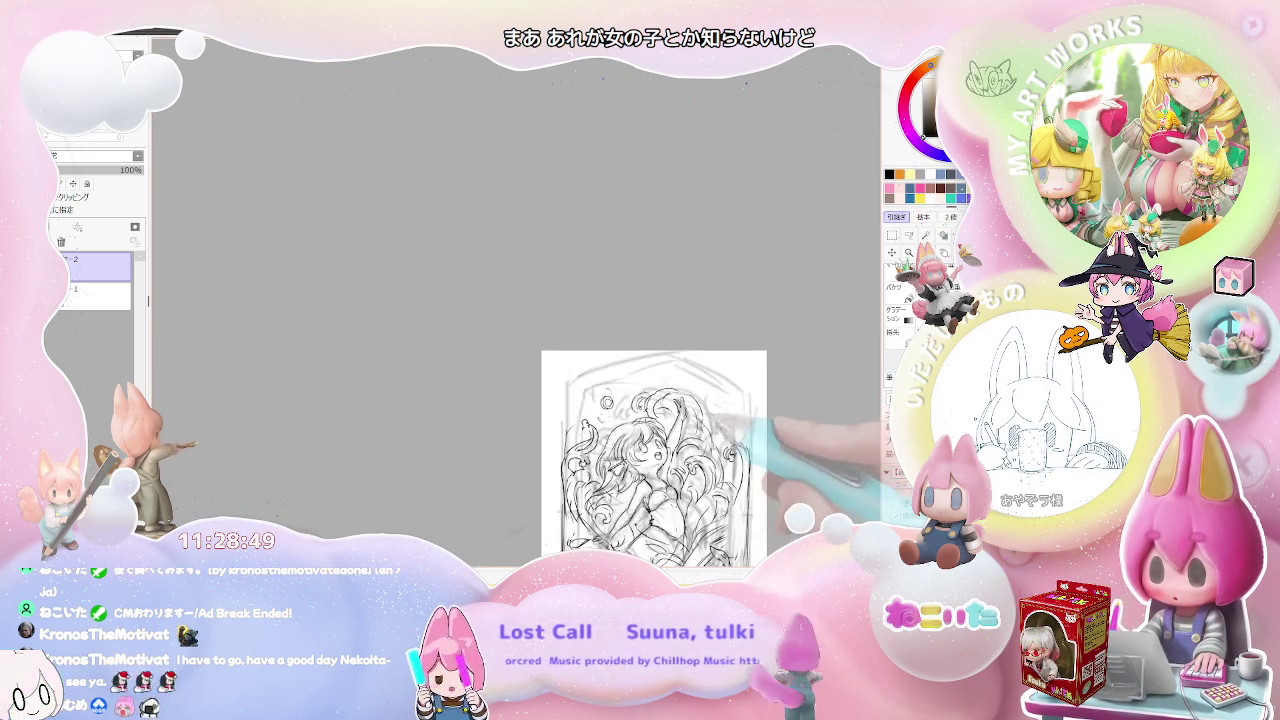
{"action": "key", "text": "ctrl+minus"}
{"action": "key", "text": "ctrl+plus"}
- Zoom in on the hair and wave curls by the raised arm, then out to review the composition
{"action": "key", "text": "ctrl+plus"}
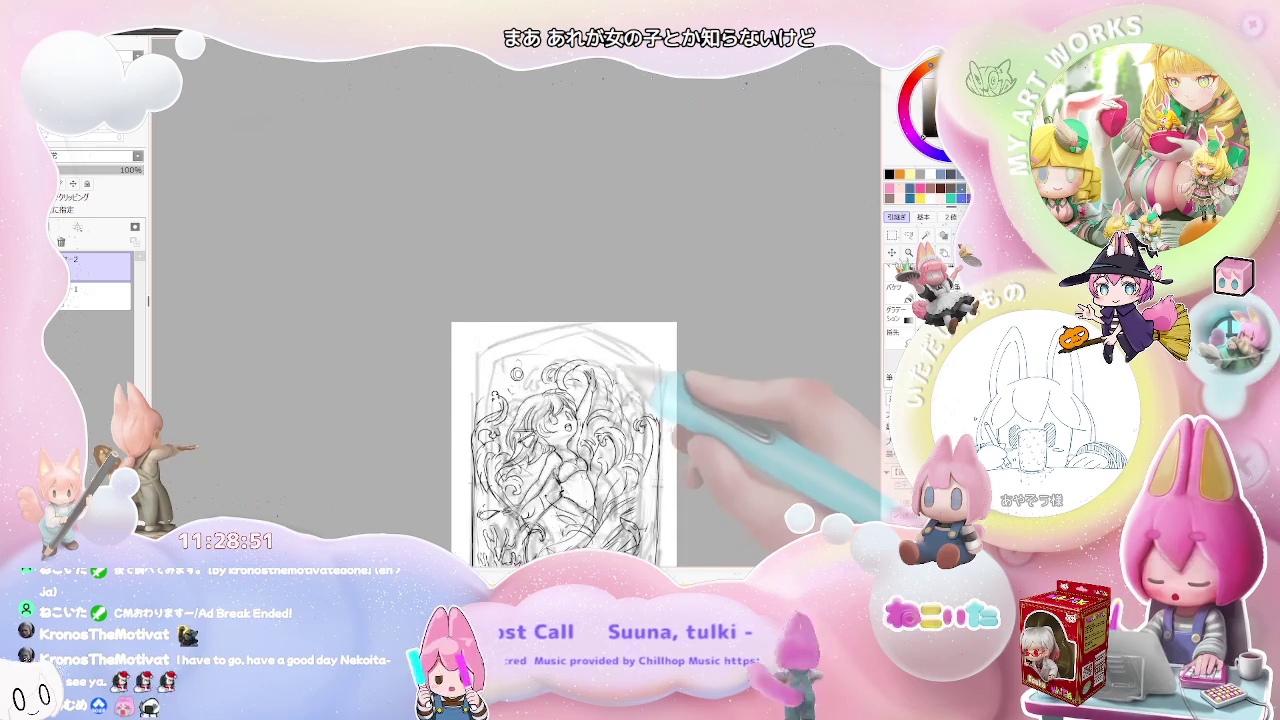
{"action": "key", "text": "ctrl+plus"}
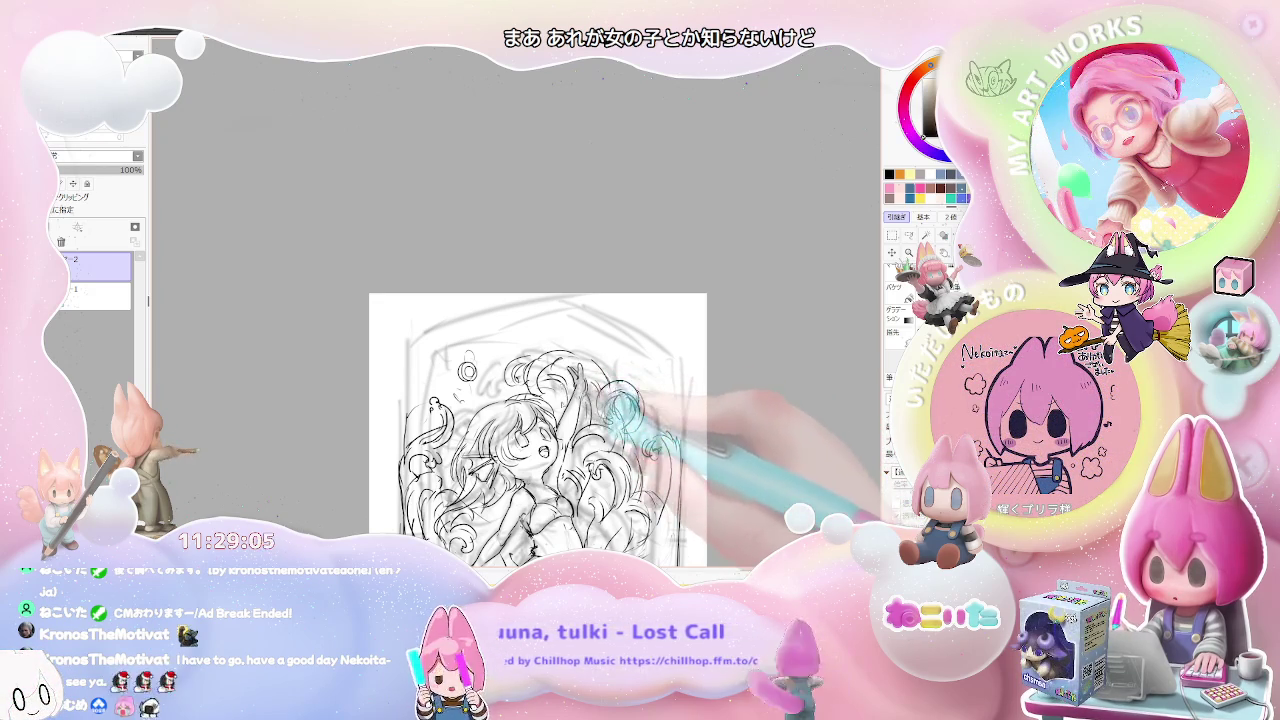
{"action": "key", "text": "ctrl+minus"}
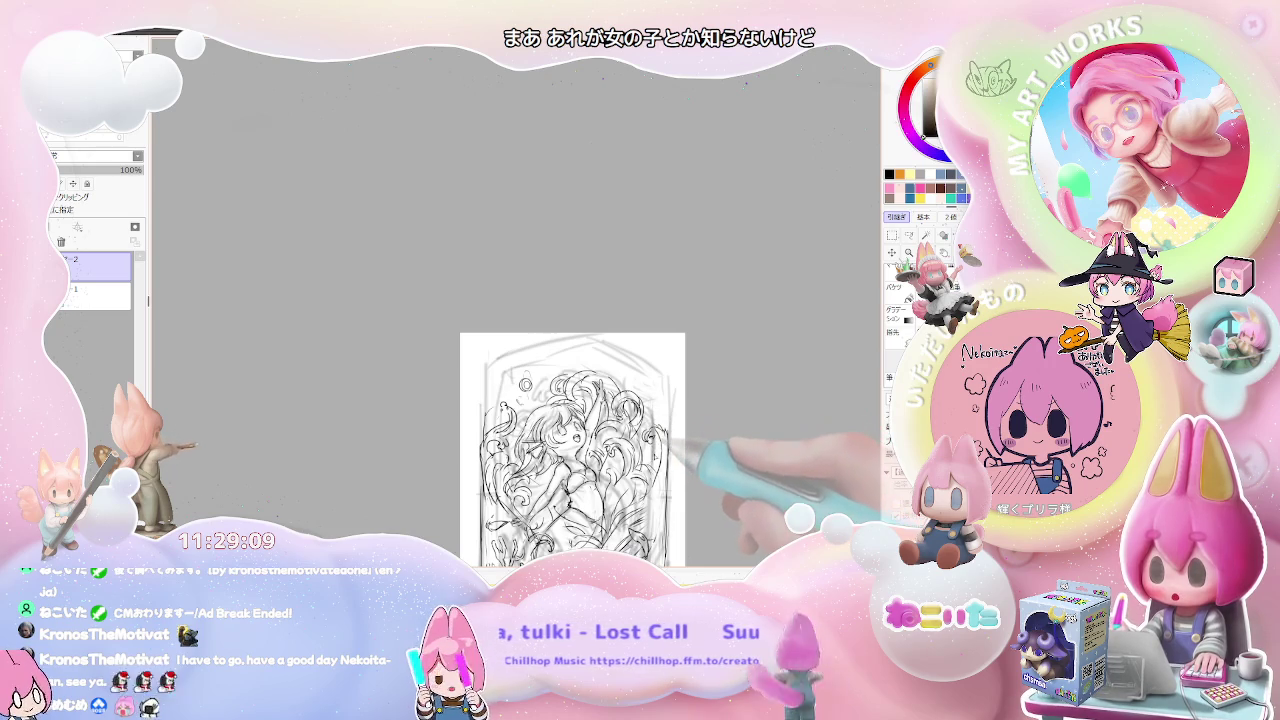
{"action": "key", "text": "ctrl+minus"}
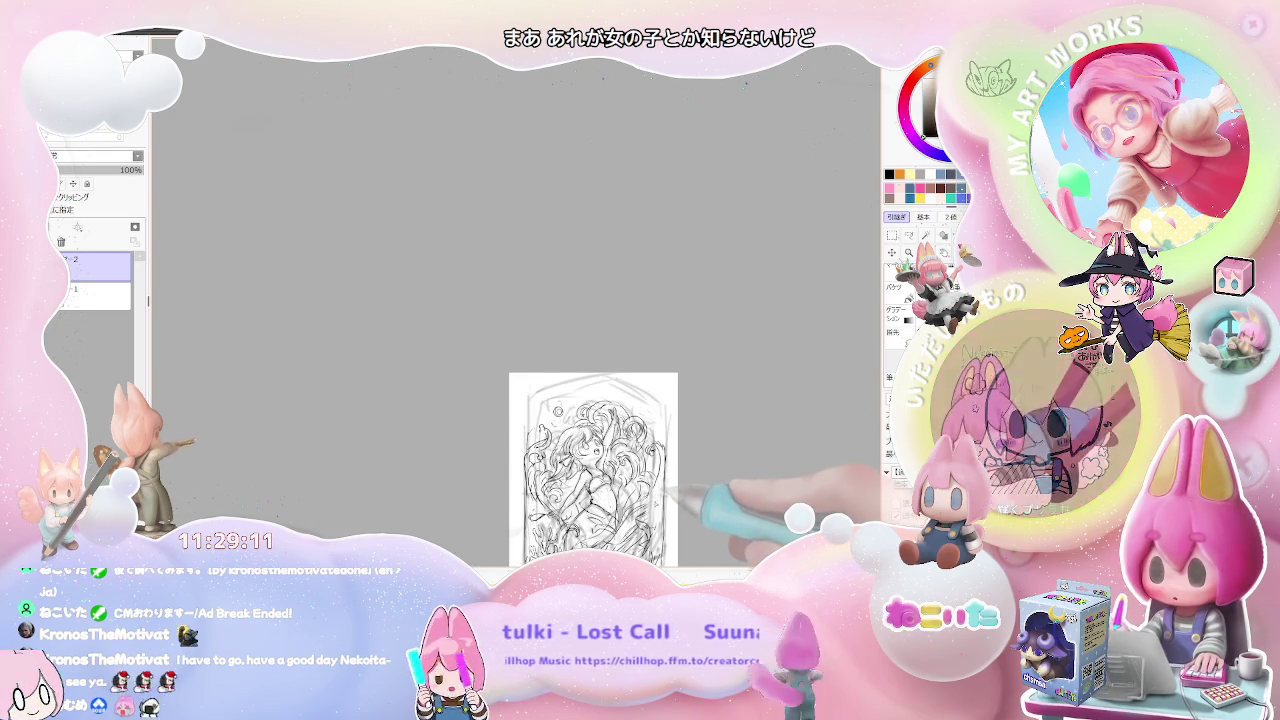
{"action": "key", "text": "ctrl+plus"}
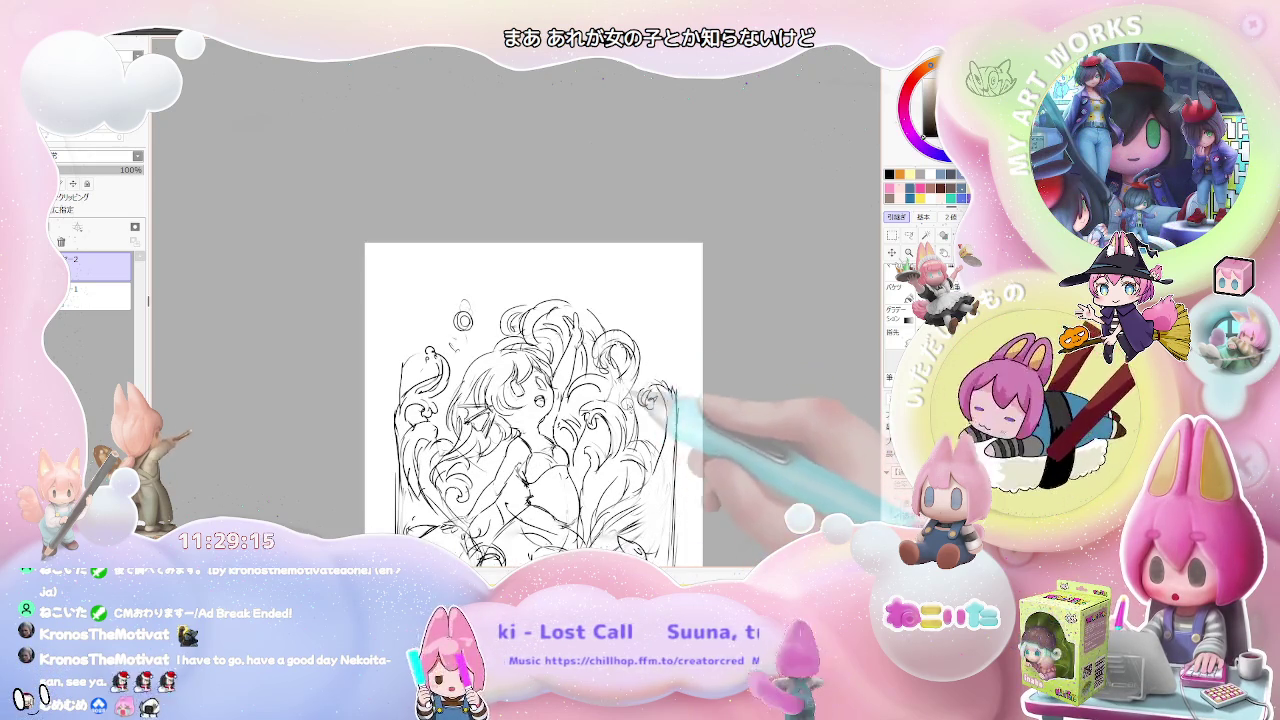
{"action": "key", "text": "ctrl+minus"}
{"action": "key", "text": "ctrl+minus"}
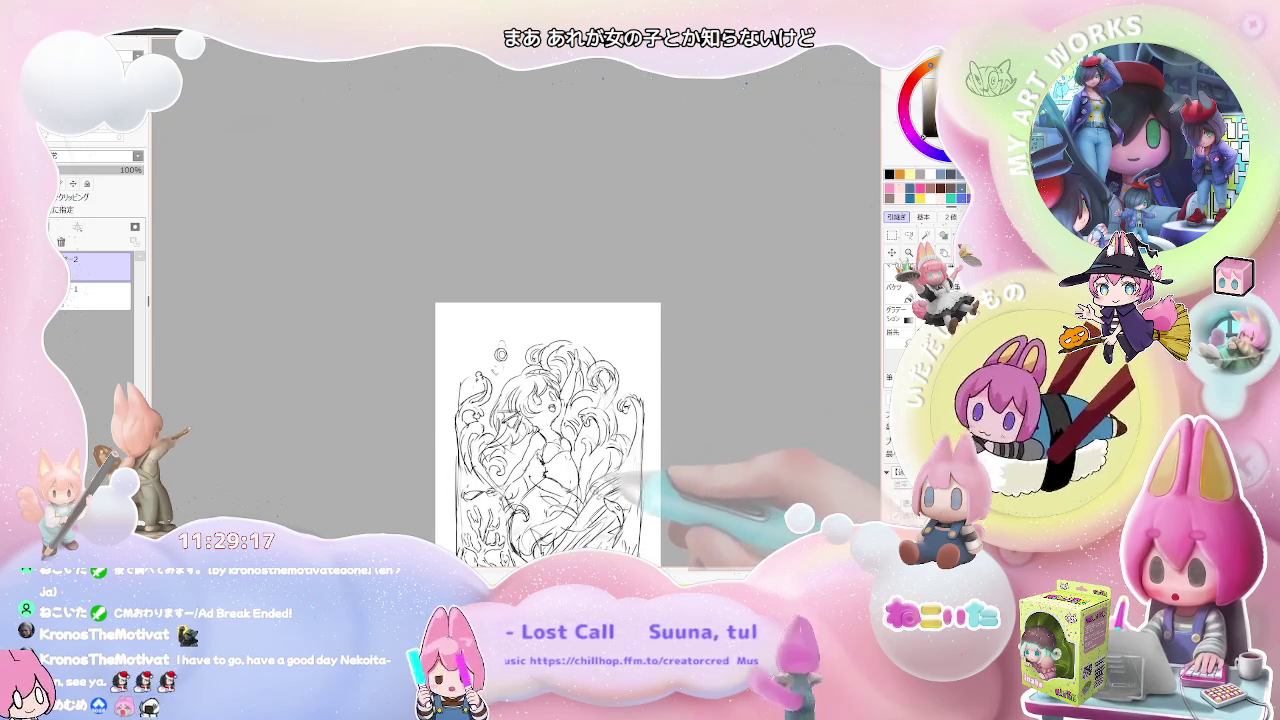
- Reposition and zoom the view onto the lower canvas where the tail and coral go
{"action": "scroll", "coordinate": [548, 400], "scroll_direction": "down", "scroll_amount": 3}
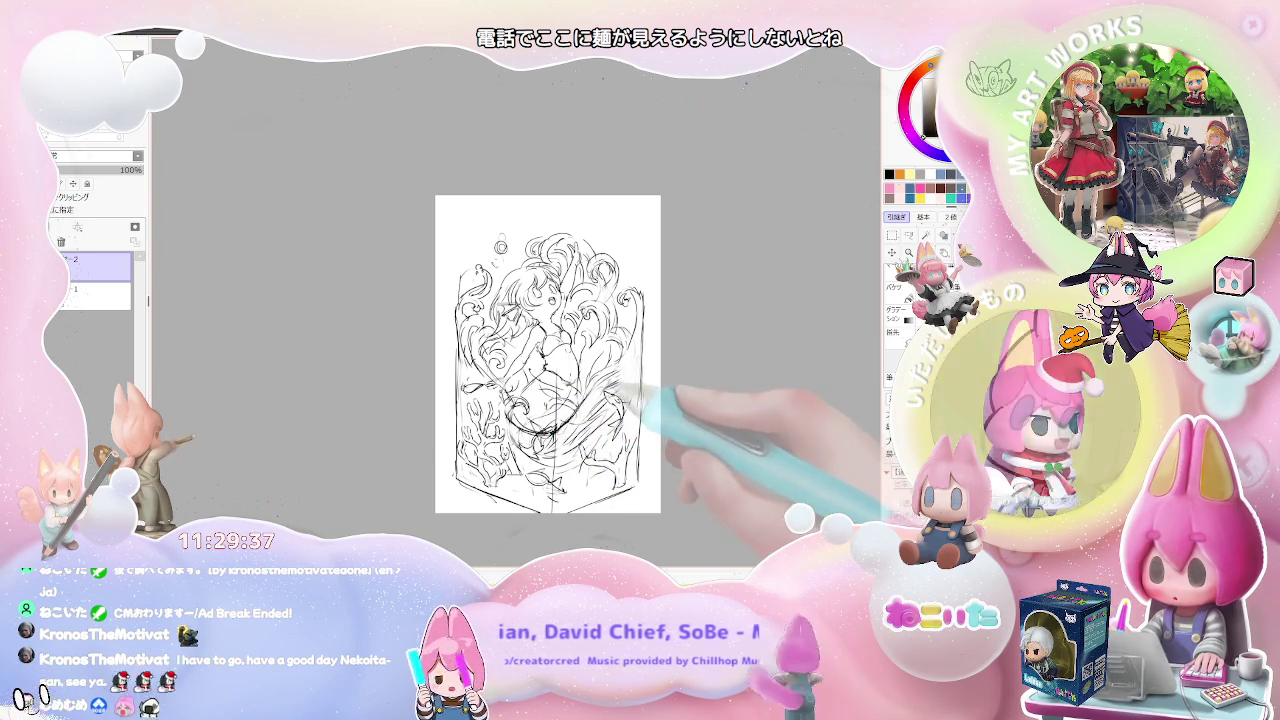
{"action": "left_click_drag", "start_coordinate": [620, 405], "coordinate": [604, 452]}
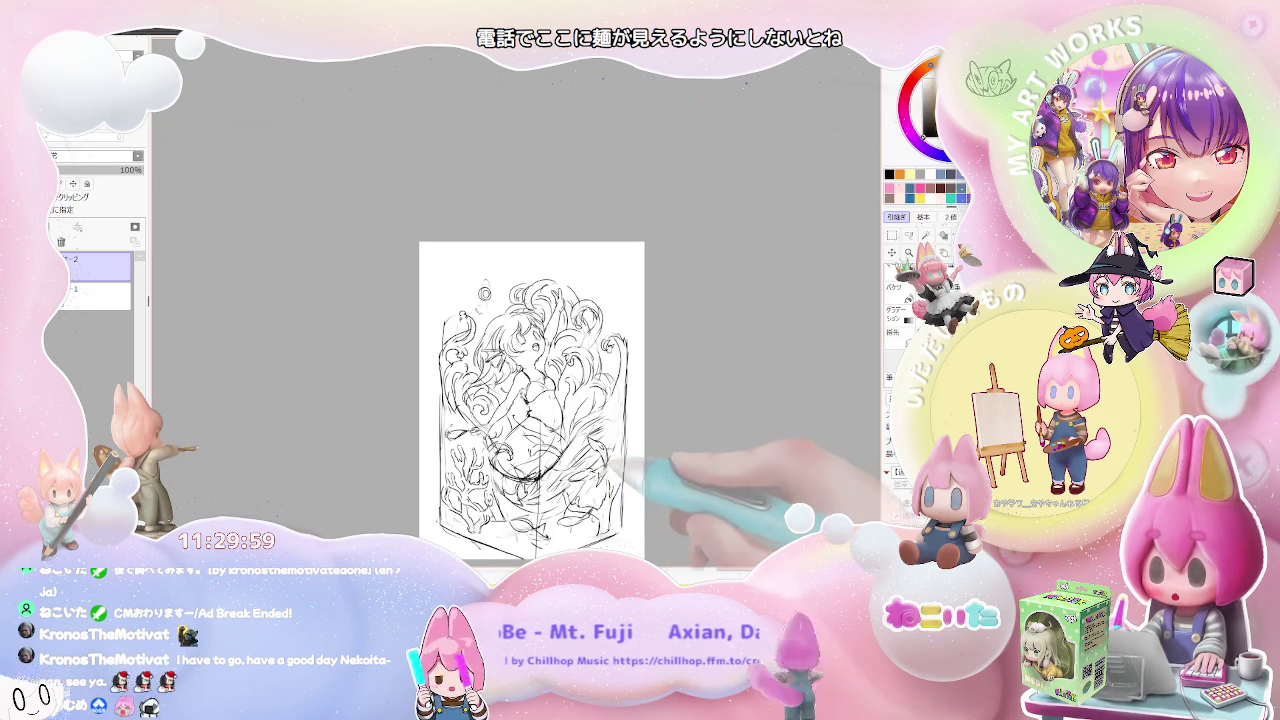
{"action": "scroll", "coordinate": [633, 456], "scroll_direction": "down", "scroll_amount": 1}
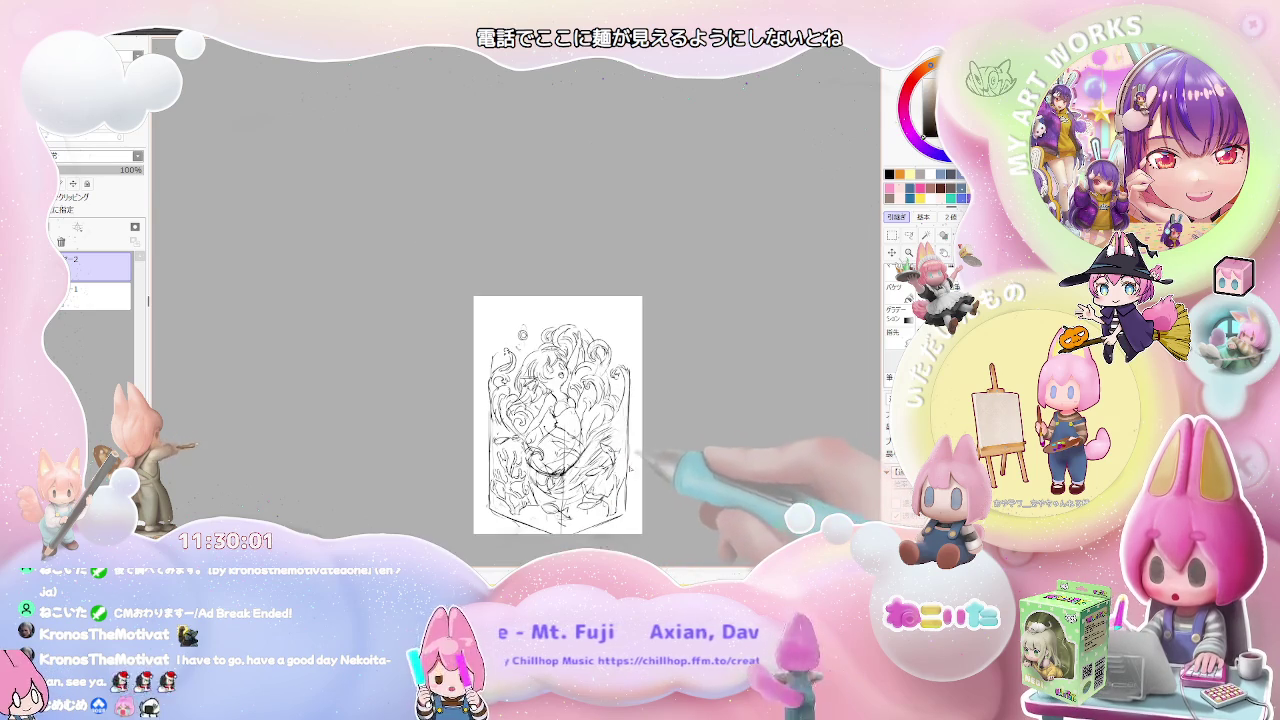
{"action": "scroll", "coordinate": [640, 410], "scroll_direction": "up", "scroll_amount": 1}
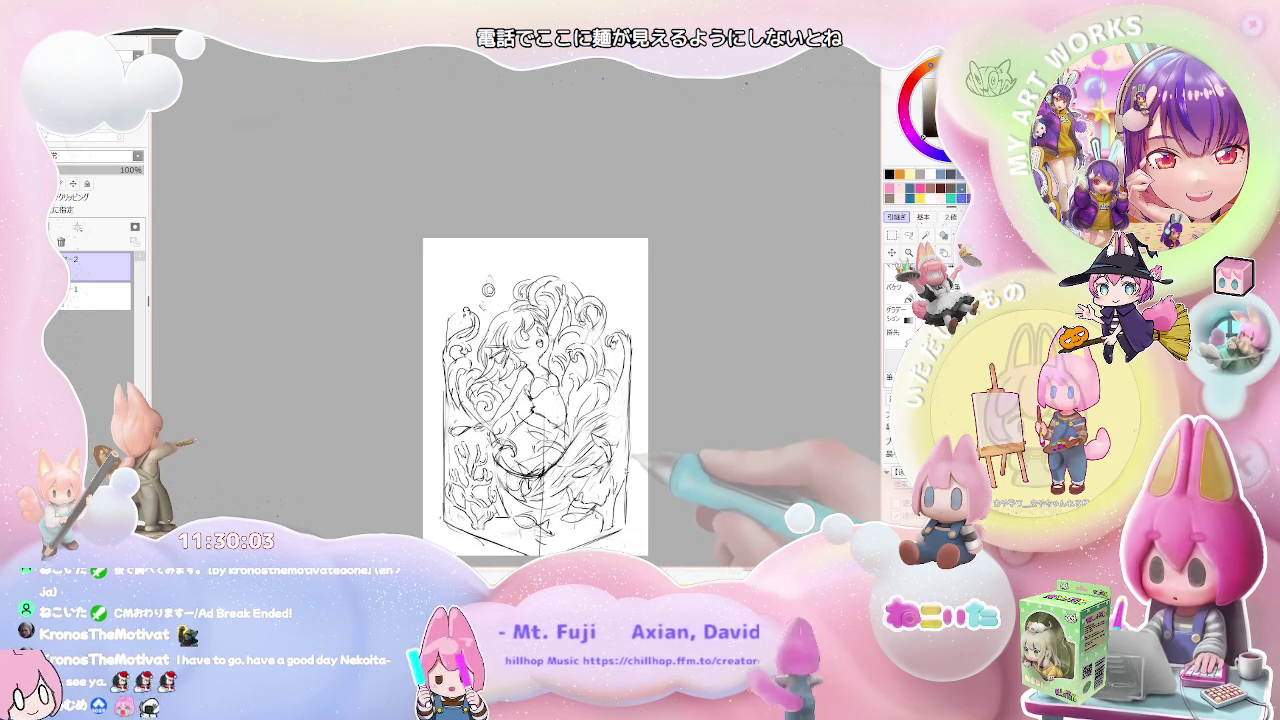
{"action": "scroll", "coordinate": [640, 410], "scroll_direction": "up", "scroll_amount": 1}
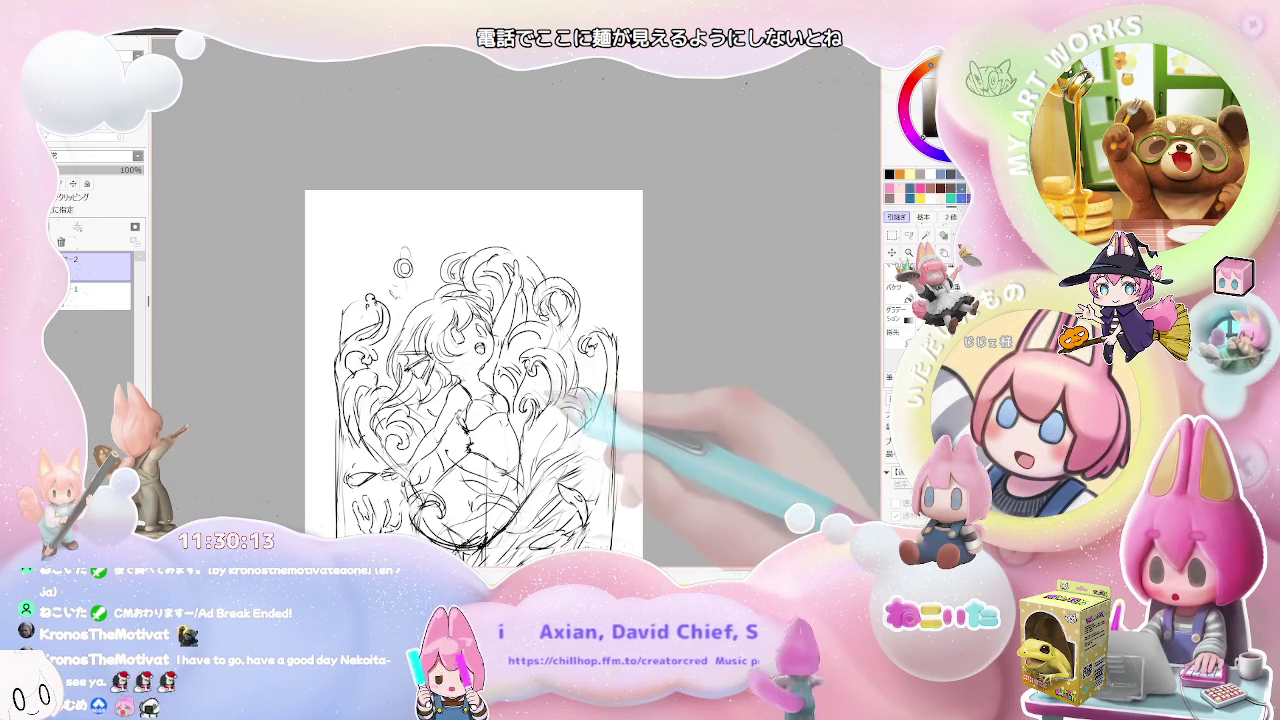
{"action": "key", "text": "ctrl+minus"}
{"action": "key", "text": "ctrl+minus"}
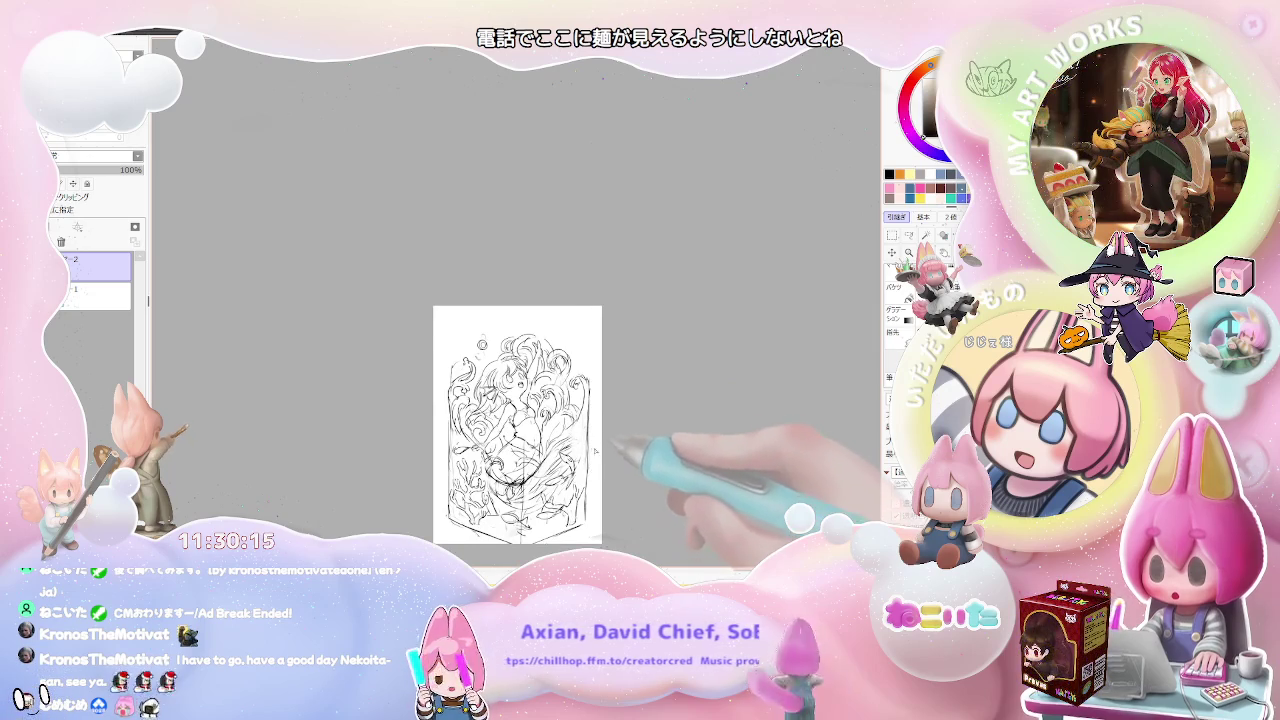
{"action": "key", "text": "ctrl+plus"}
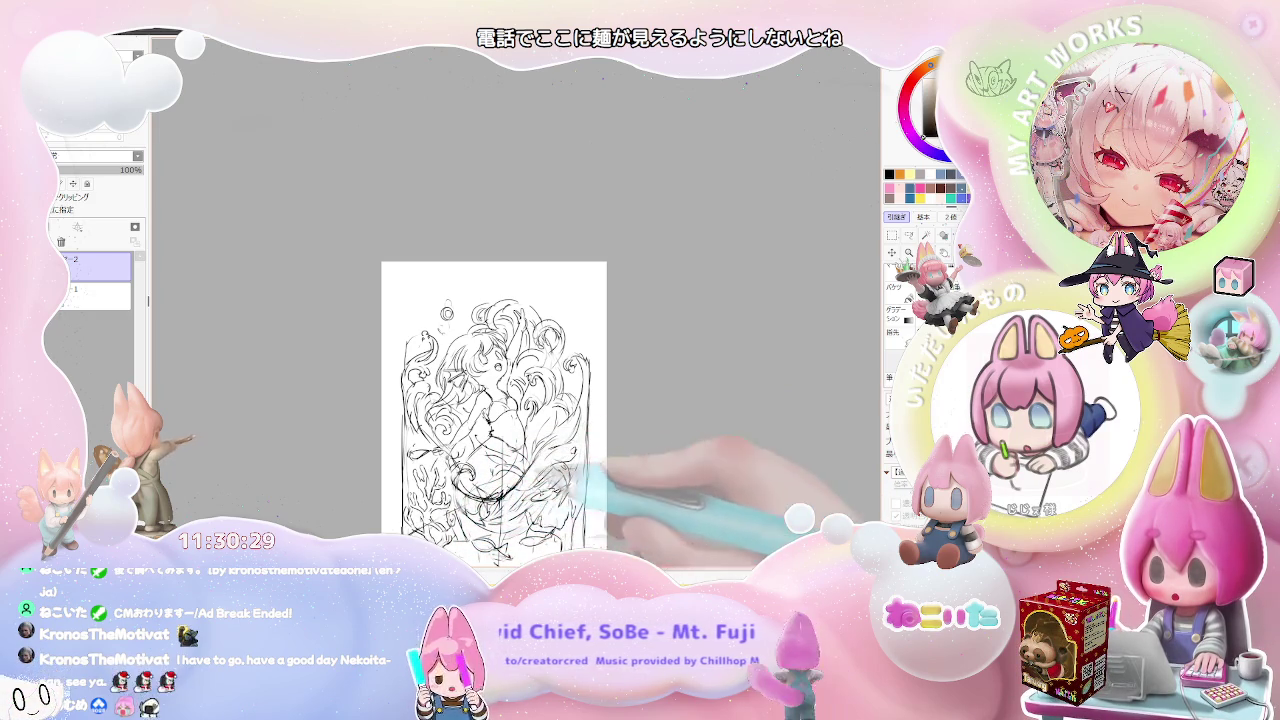
{"action": "left_click_drag", "start_coordinate": [494, 406], "coordinate": [524, 330]}
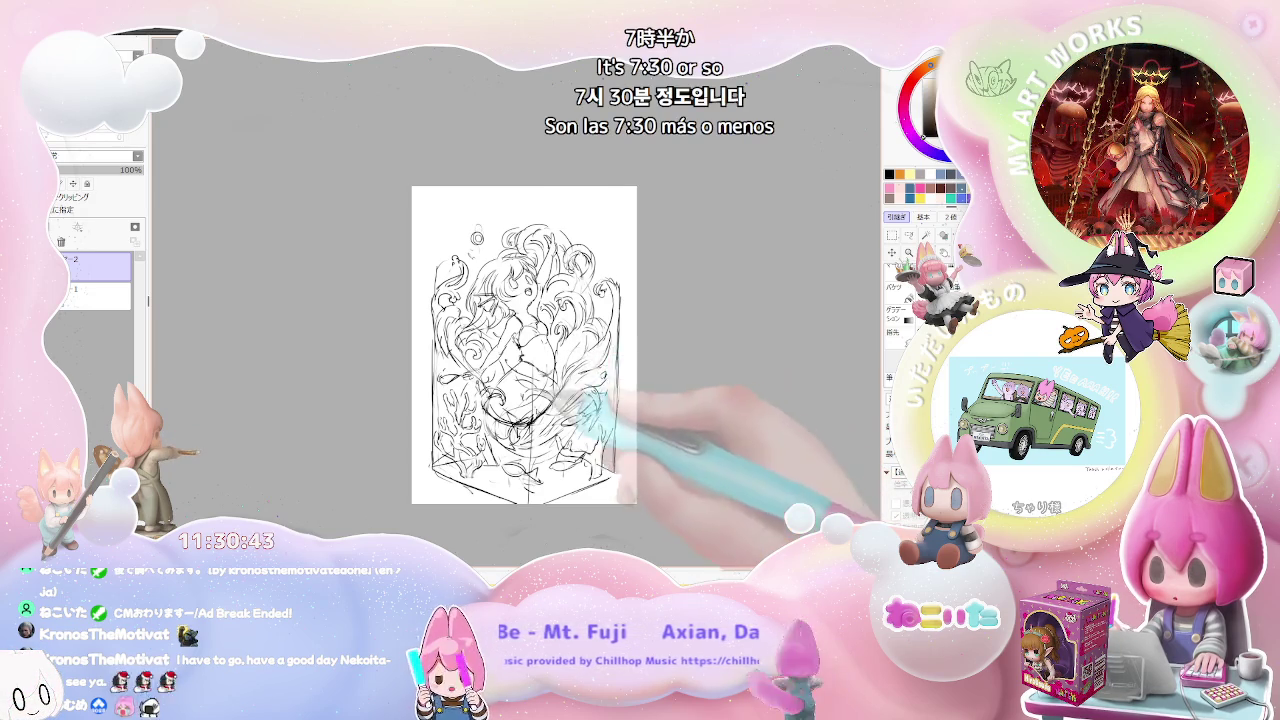
- Zoom in and pan to the wave and hair curves around the mermaid's upper body
{"action": "scroll", "coordinate": [637, 480], "scroll_direction": "up", "scroll_amount": 2}
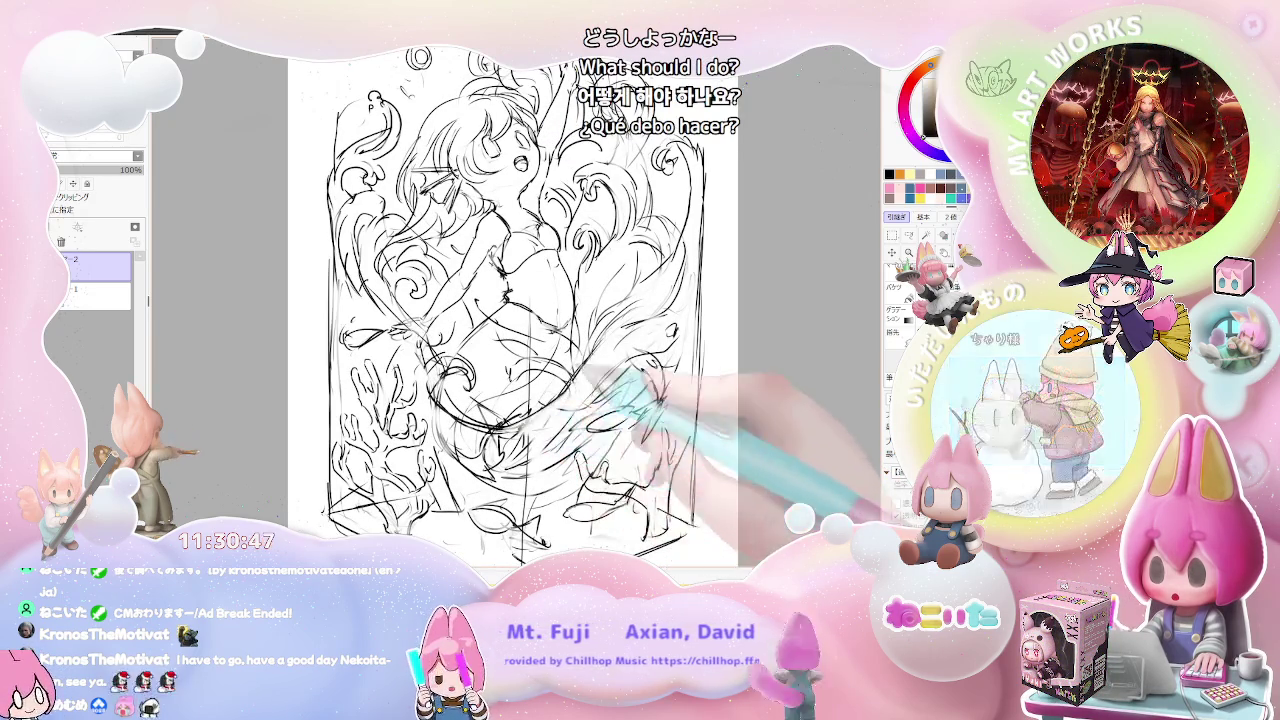
{"action": "left_click_drag", "start_coordinate": [620, 330], "coordinate": [534, 426]}
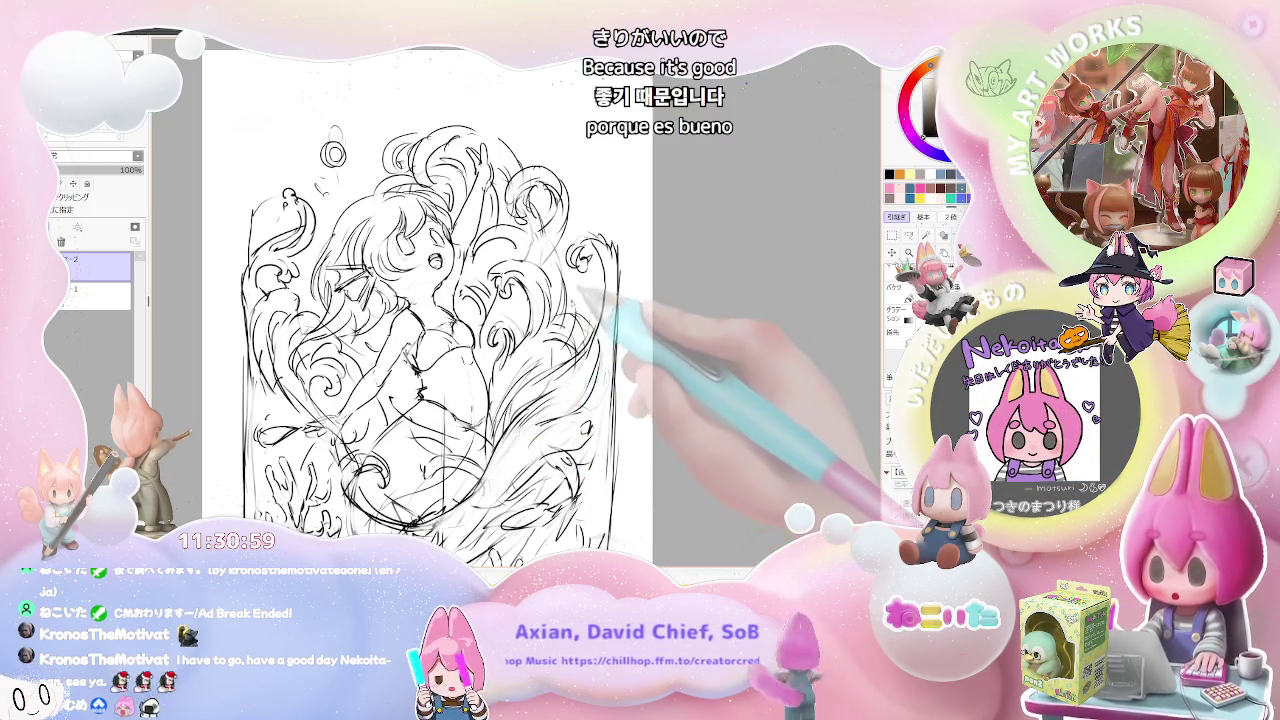
{"action": "scroll", "coordinate": [420, 330], "scroll_direction": "down", "scroll_amount": 2}
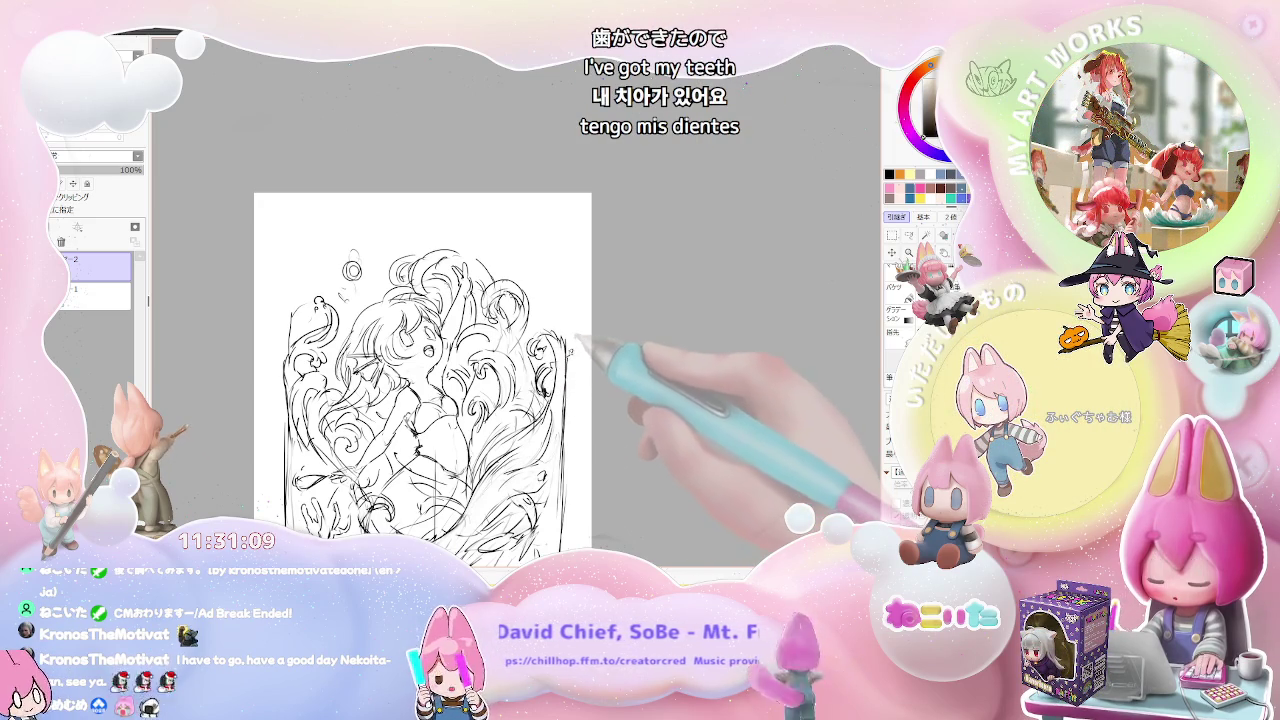
{"action": "scroll", "coordinate": [577, 342], "scroll_direction": "down", "scroll_amount": 2}
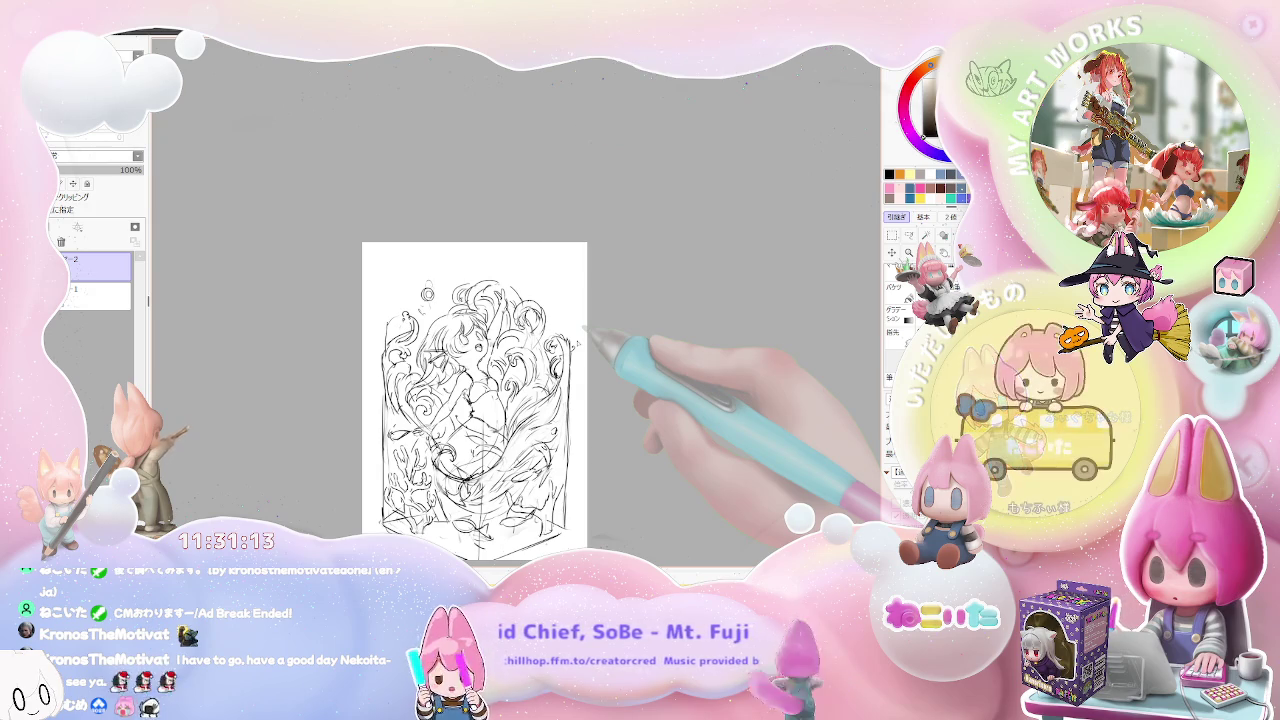
{"action": "scroll", "coordinate": [521, 424], "scroll_direction": "up", "scroll_amount": 1}
{"action": "scroll", "coordinate": [521, 424], "scroll_direction": "up", "scroll_amount": 1}
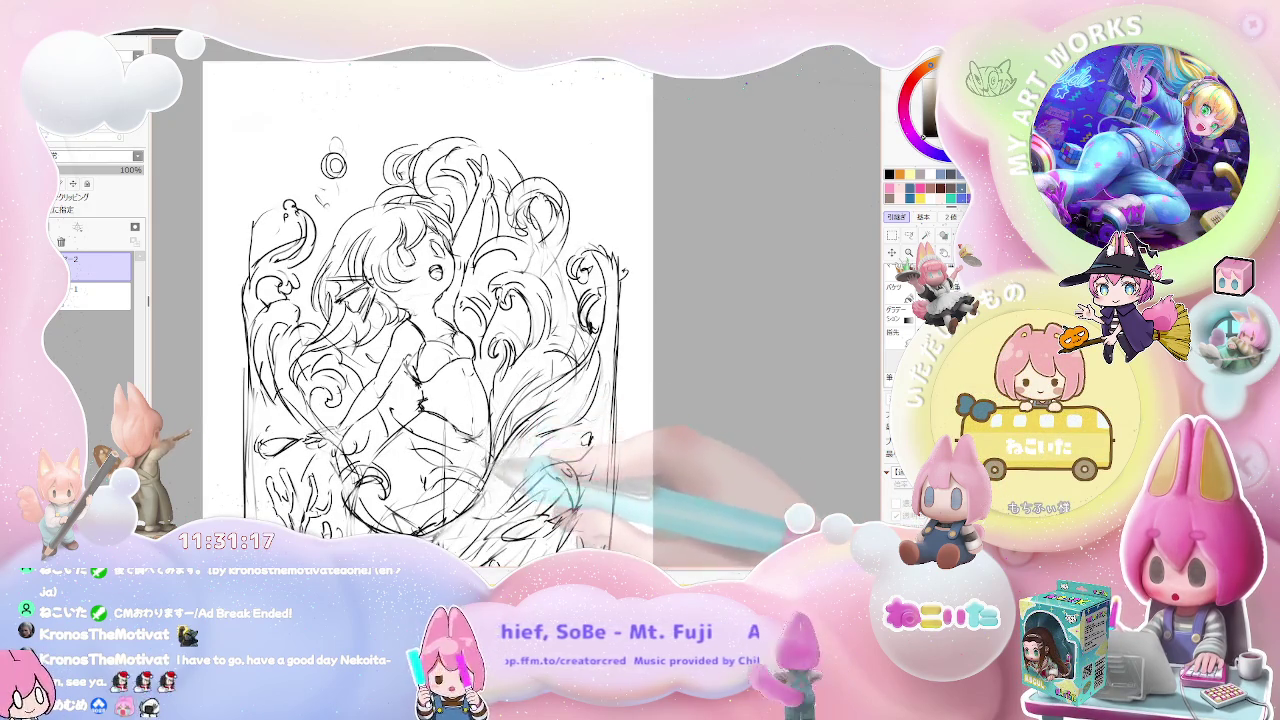
- Zoom in and out repeatedly to check the redrawn waves and hair along her sides
{"action": "scroll", "coordinate": [498, 502], "scroll_direction": "down", "scroll_amount": 1}
{"action": "scroll", "coordinate": [498, 502], "scroll_direction": "down", "scroll_amount": 1}
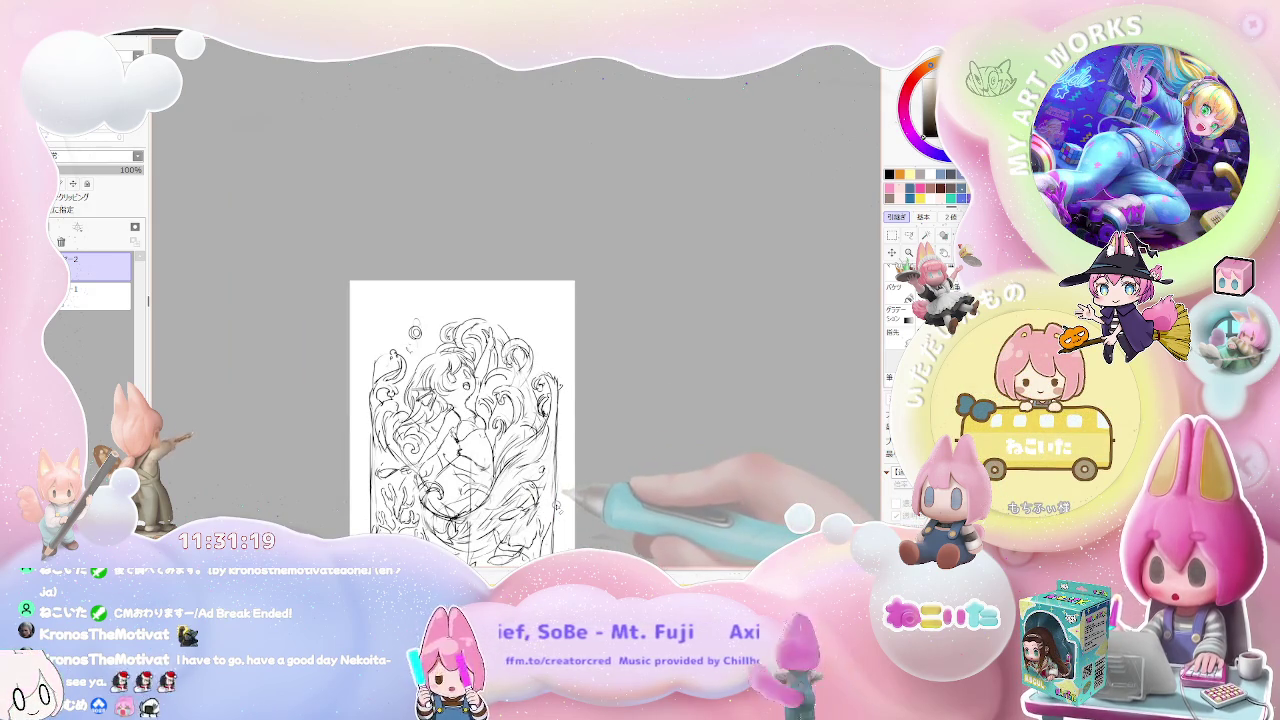
{"action": "scroll", "coordinate": [485, 322], "scroll_direction": "up", "scroll_amount": 1}
{"action": "scroll", "coordinate": [485, 322], "scroll_direction": "up", "scroll_amount": 1}
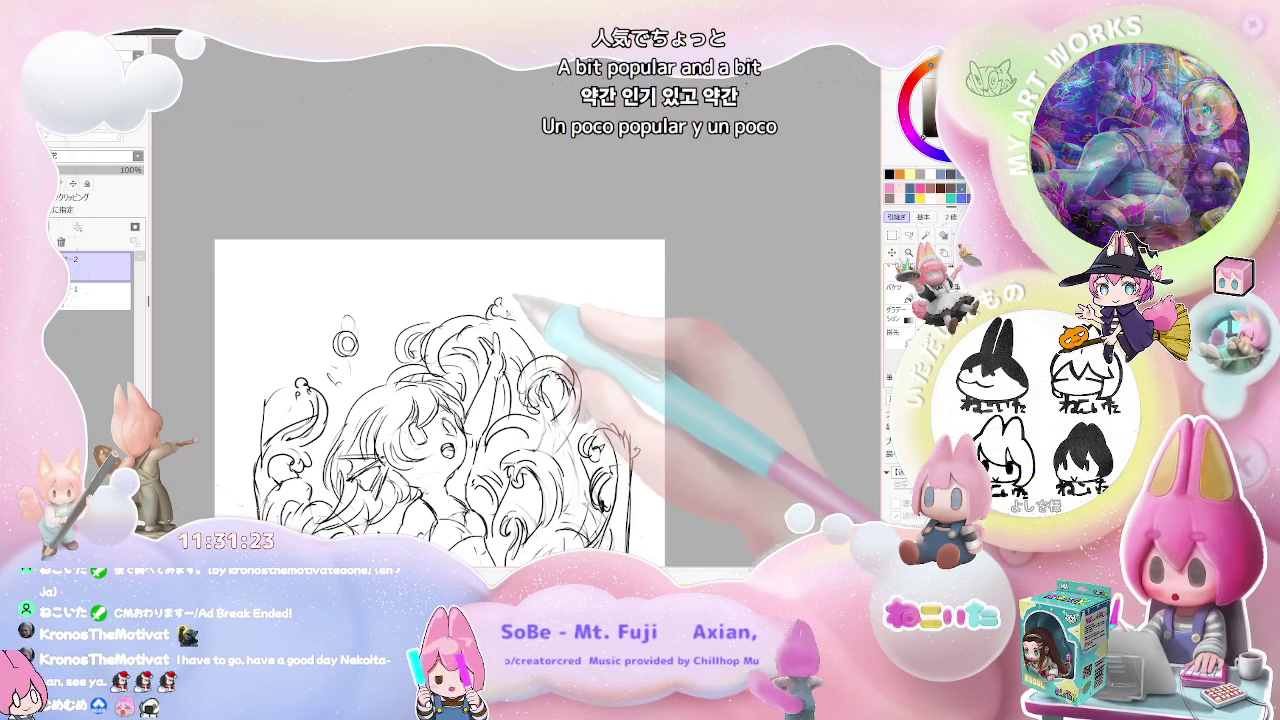
{"action": "scroll", "coordinate": [538, 336], "scroll_direction": "down", "scroll_amount": 1}
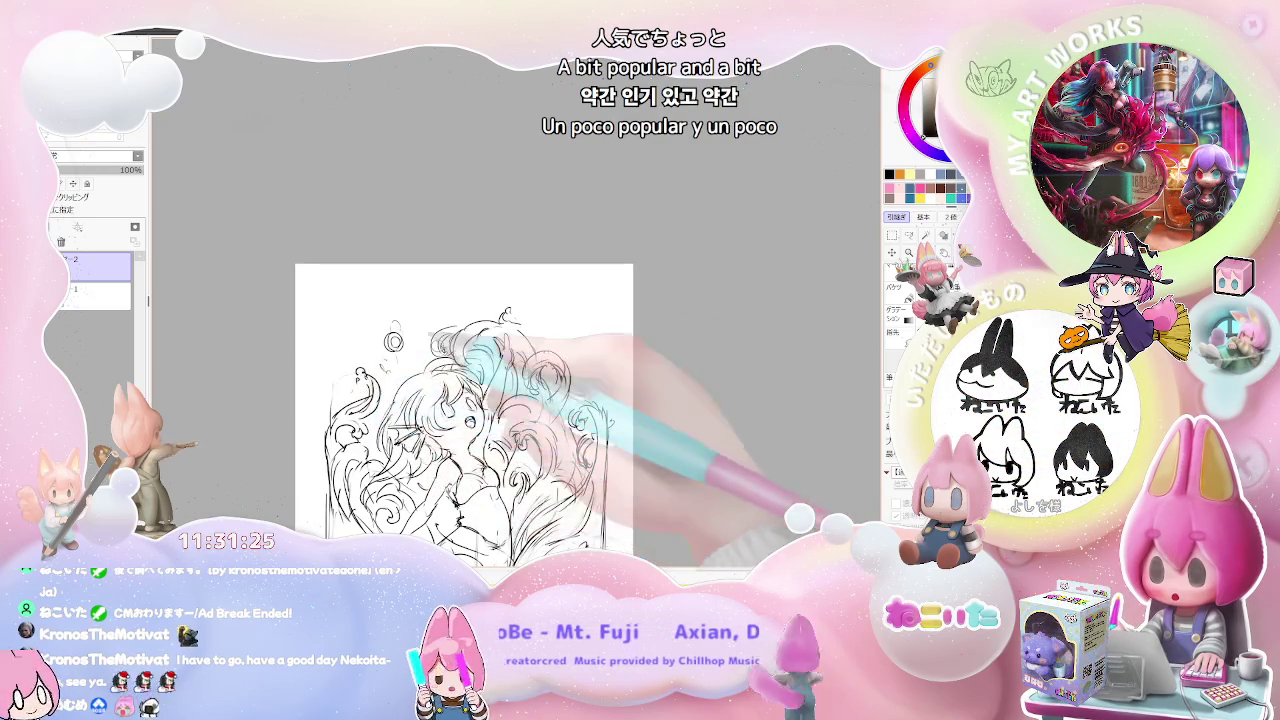
{"action": "scroll", "coordinate": [550, 340], "scroll_direction": "down", "scroll_amount": 1}
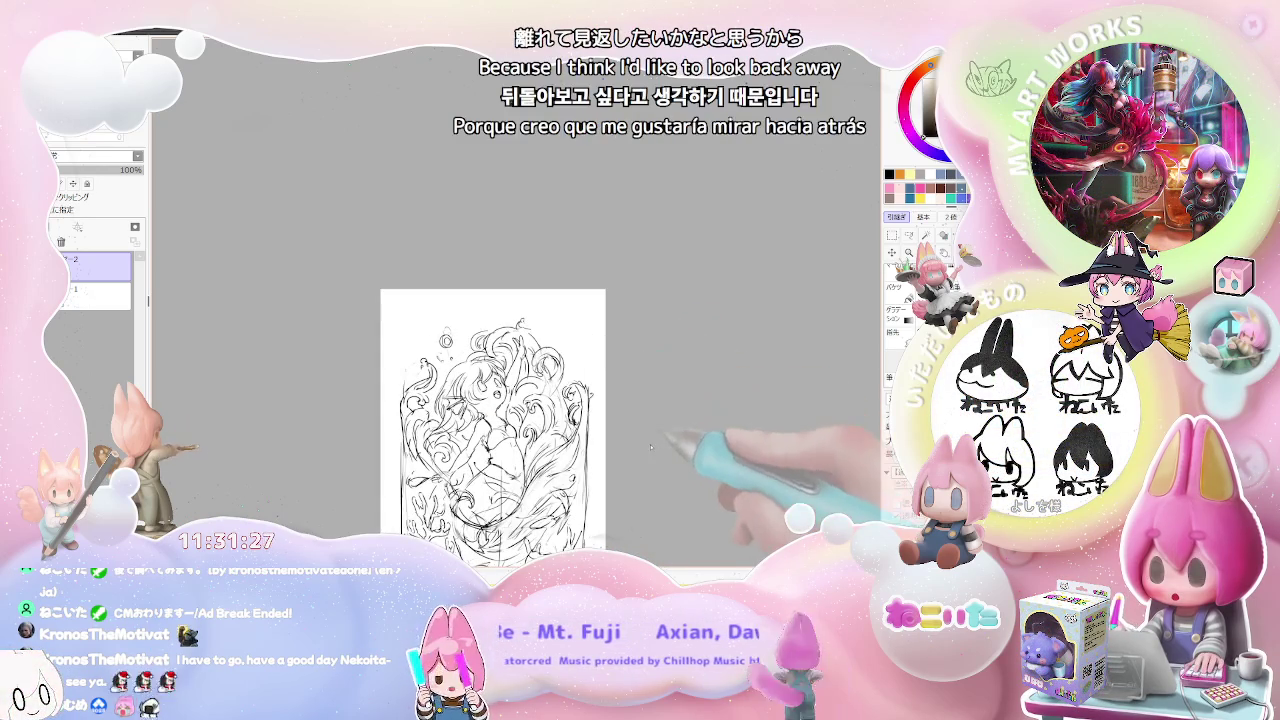
{"action": "scroll", "coordinate": [651, 502], "scroll_direction": "down", "scroll_amount": 1}
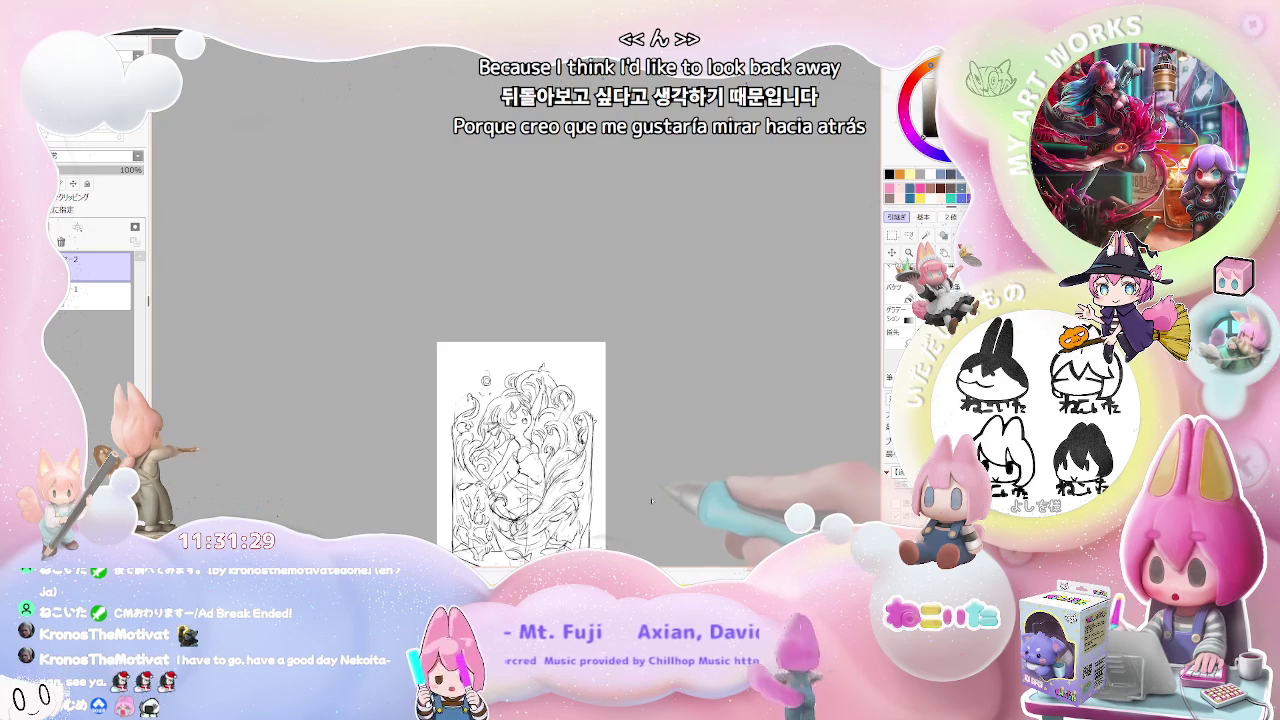
{"action": "scroll", "coordinate": [640, 488], "scroll_direction": "up", "scroll_amount": 2}
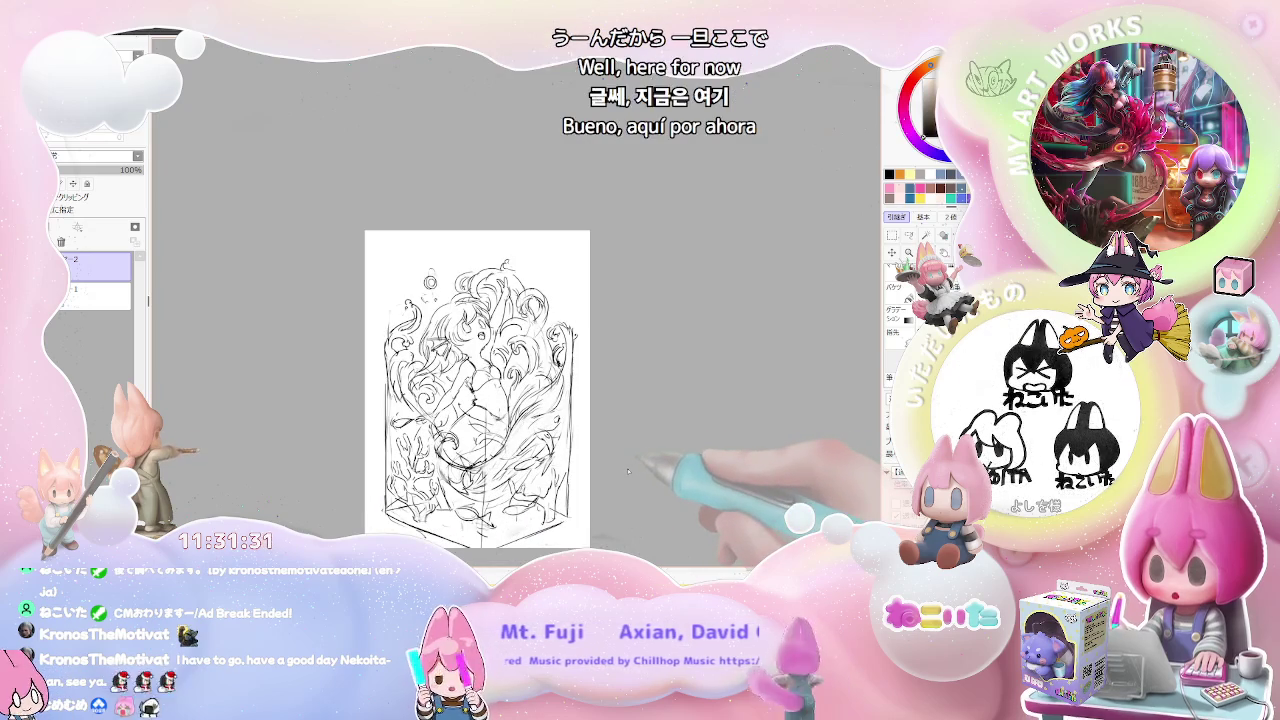